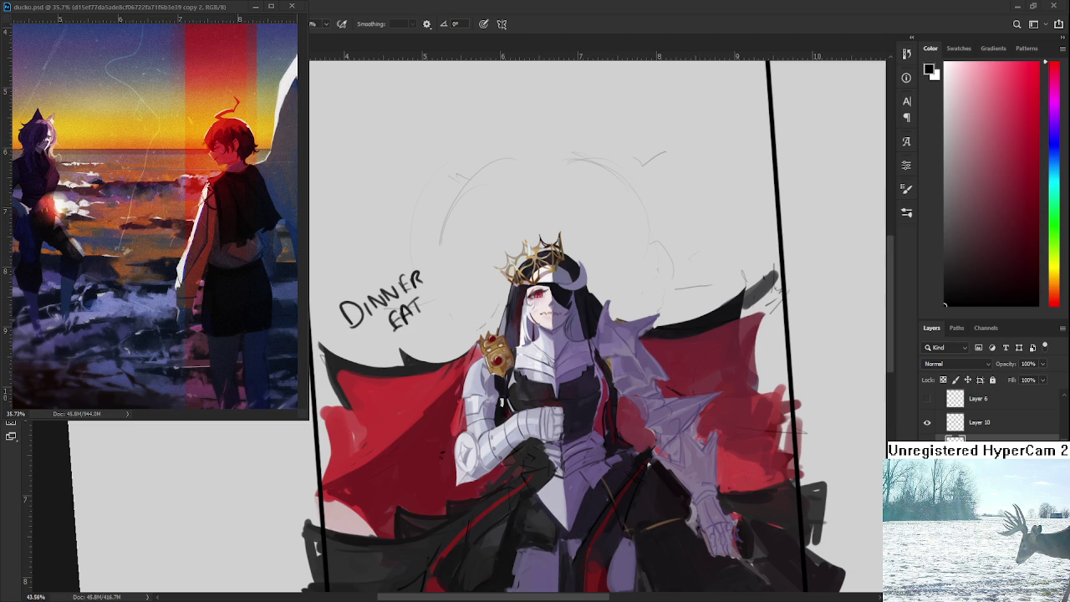
Erase the DINNER EAT lettering beside the figure with a lasso selection
key(l)
mouse_move(439, 330)
mouse_down()
mouse_move(385, 263)
mouse_move(449, 326)
mouse_up()
key(Delete)
Zoom in on the gauntlet and sample its light and darker grey tones
scroll(525, 516, up, 3)
scroll(437, 322, up, 2)
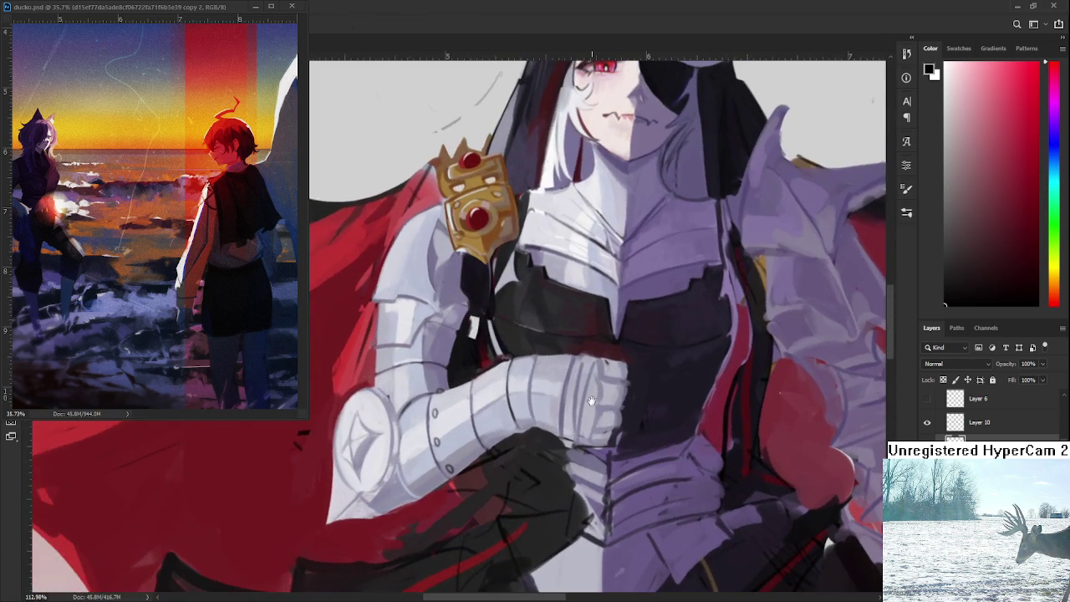
scroll(438, 322, up, 1)
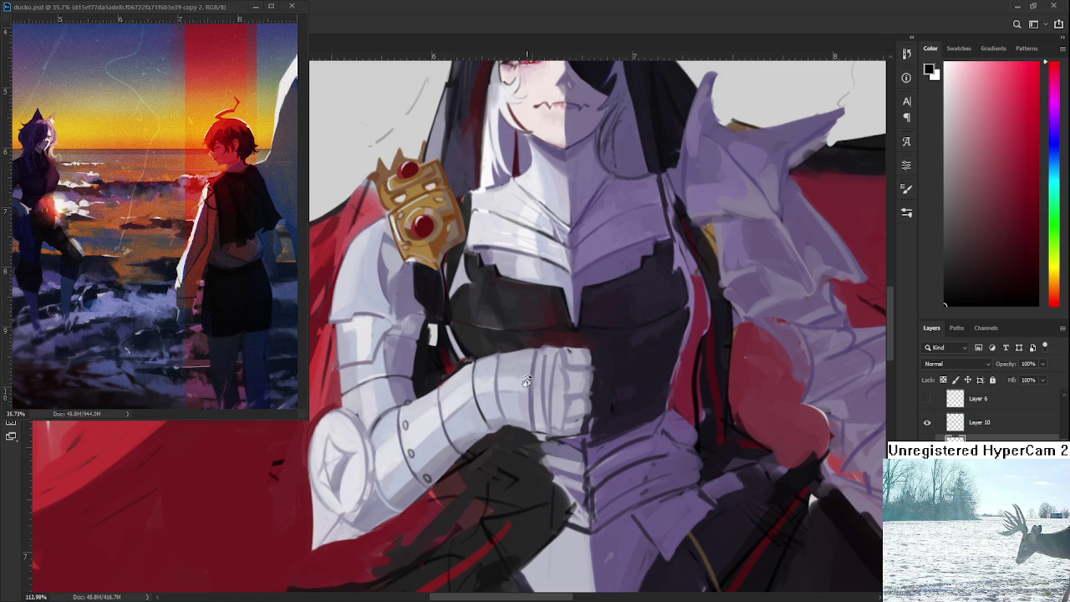
alt+click(522, 378)
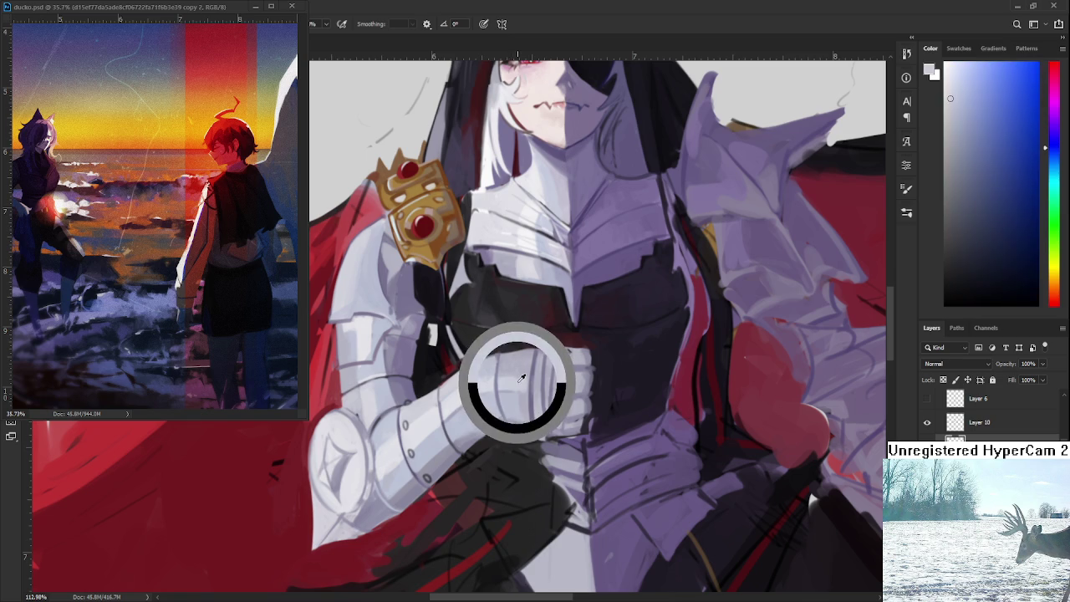
alt+click(537, 370)
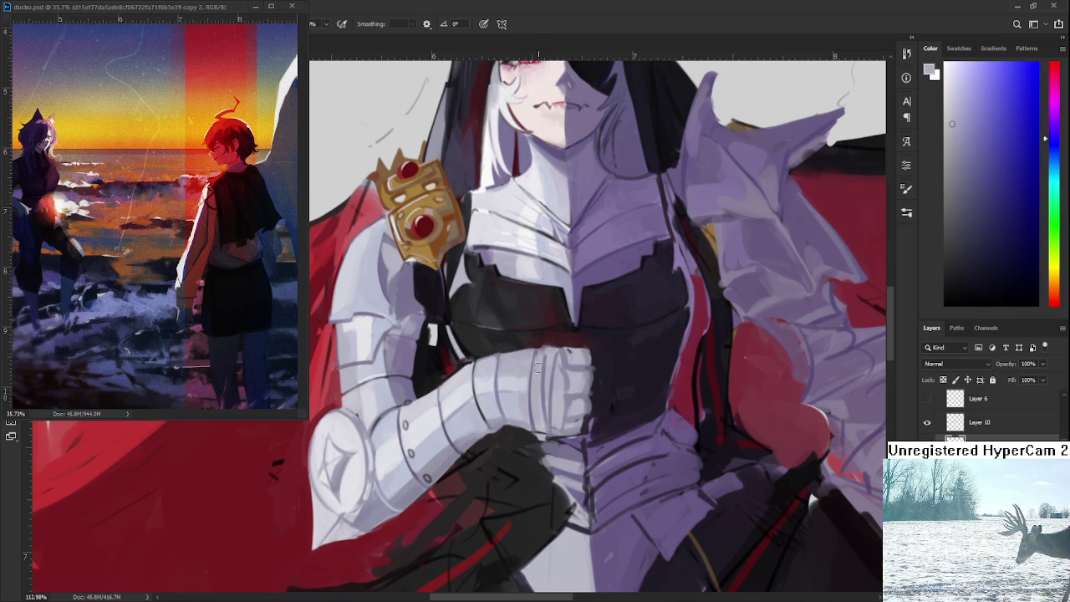
alt+click(546, 389)
alt+click(545, 389)
Sample dark red from the chest armour just above the gauntlet for shading
alt+click(542, 345)
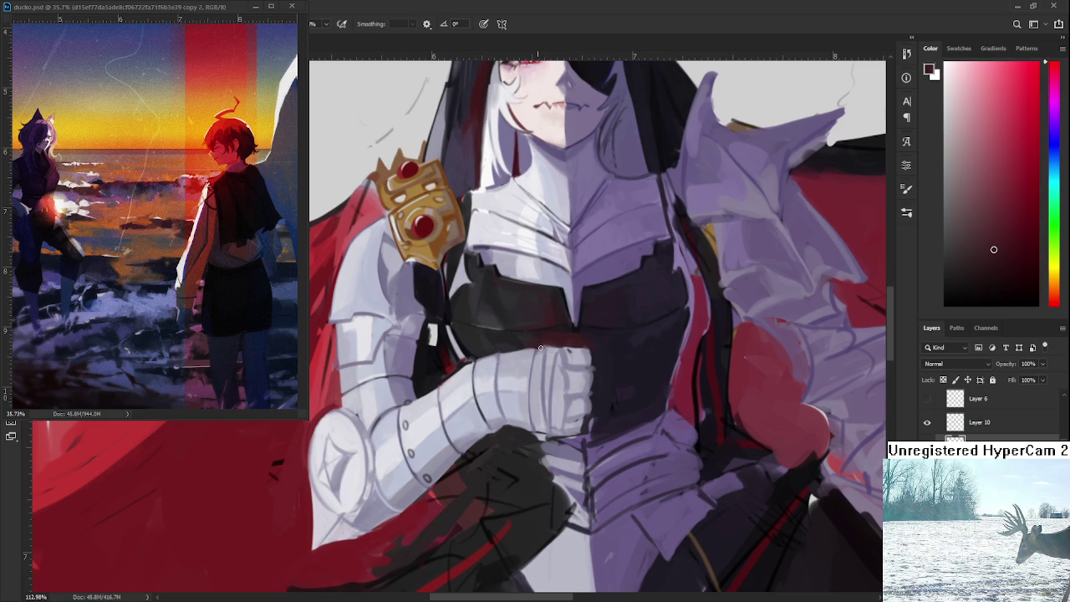
alt+click(541, 345)
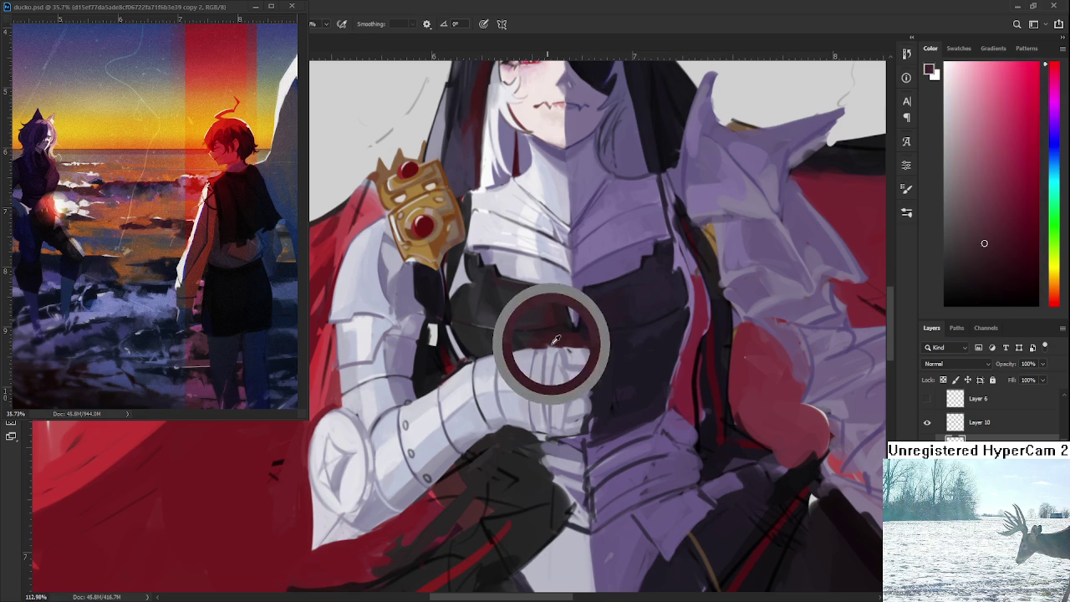
alt+click(544, 345)
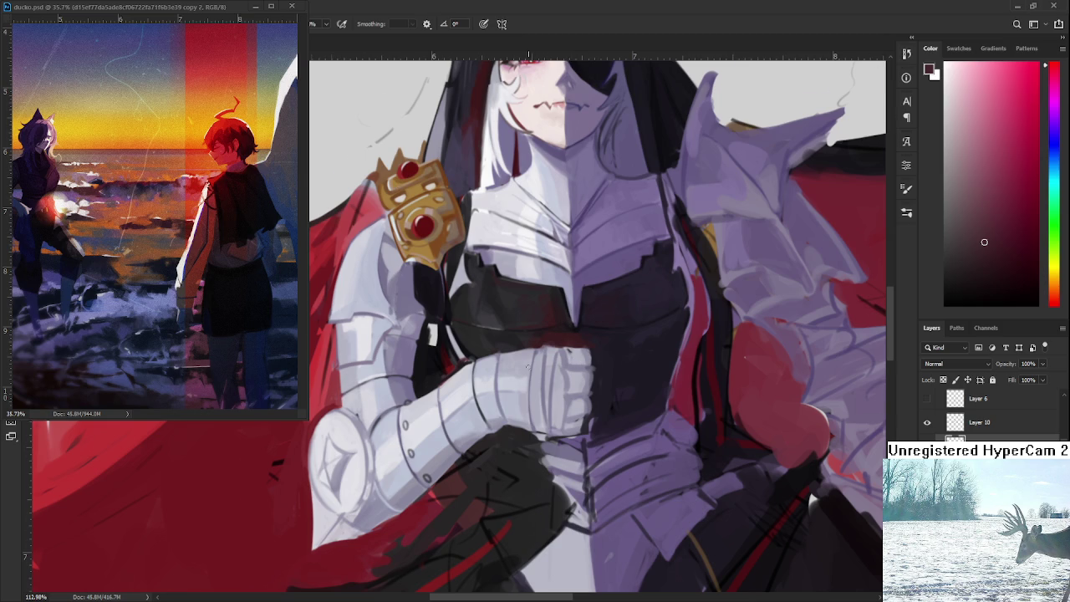
scroll(529, 375, up, 1)
scroll(529, 375, up, 1)
Sample light grey and dark red along the gauntlet's top edge
scroll(529, 374, up, 2)
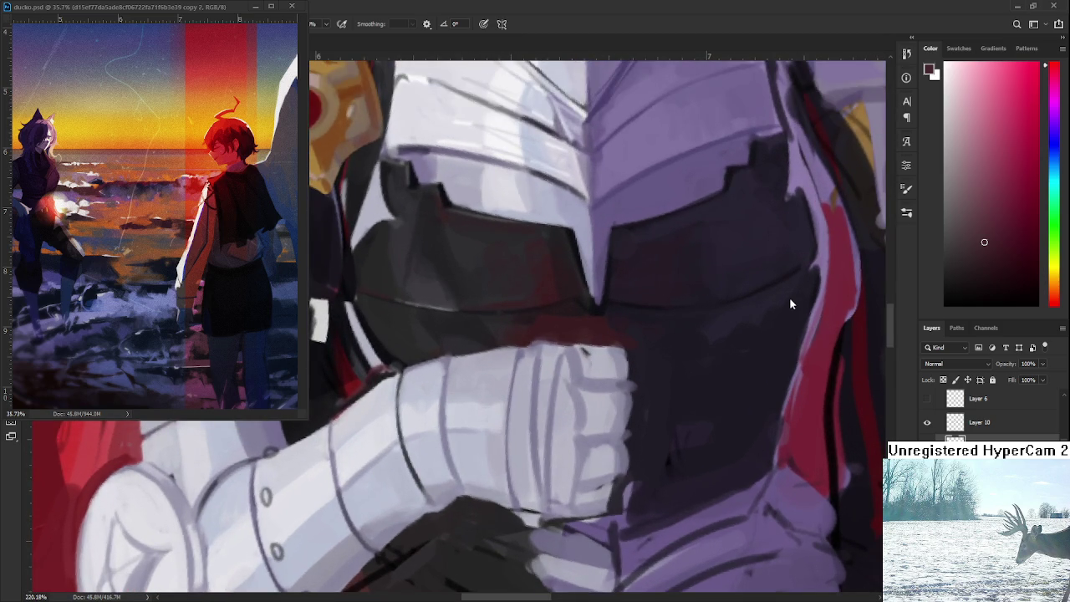
alt+click(479, 359)
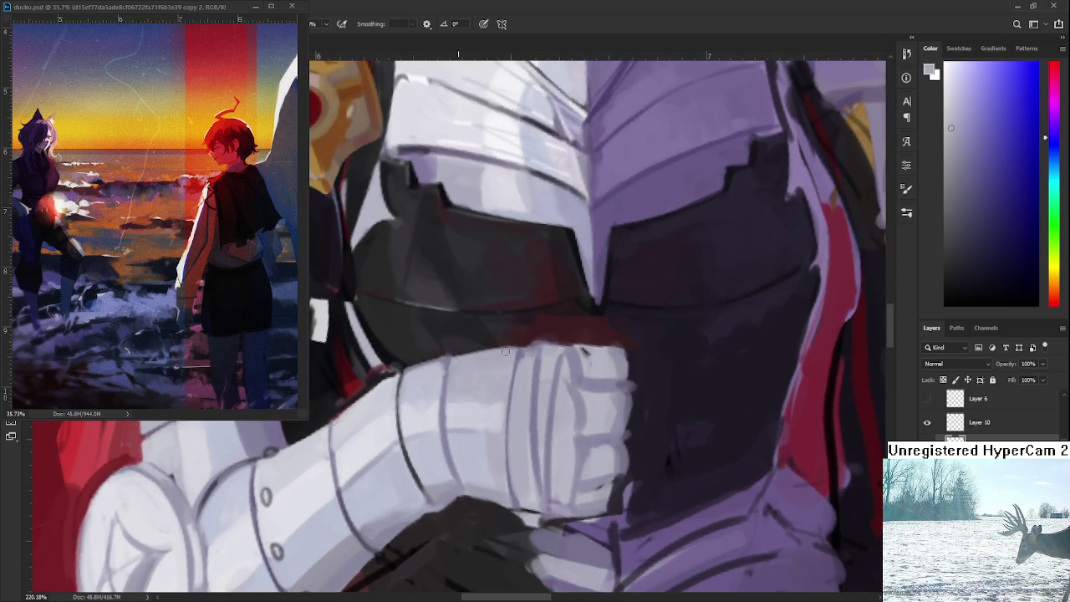
alt+click(530, 349)
alt+click(530, 341)
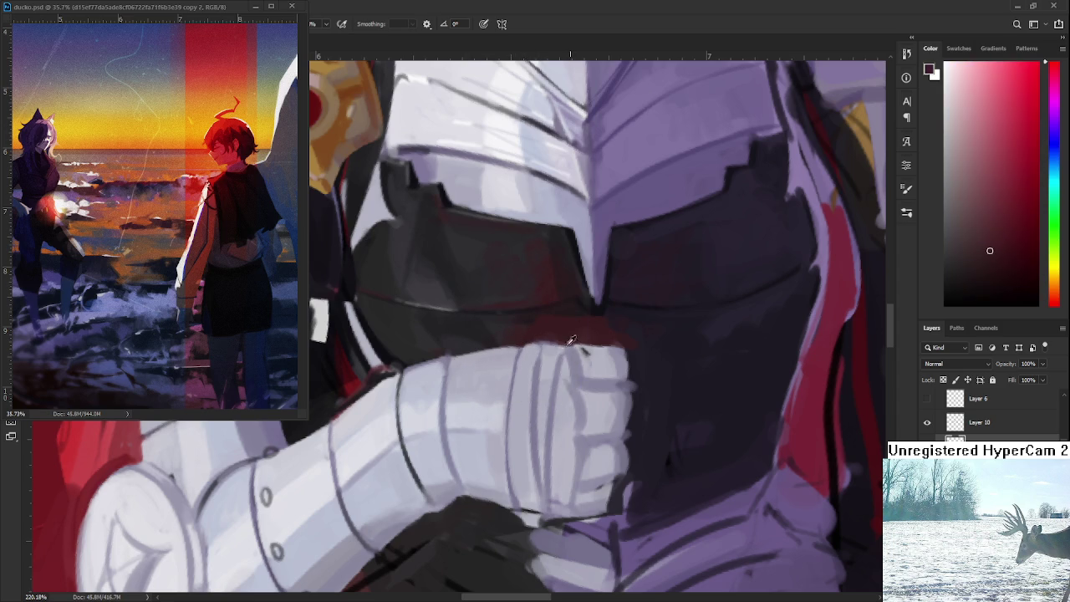
alt+click(550, 350)
drag(597, 351, 551, 338)
Paint a dark navy-purple stroke down the gauntlet's right edge
alt+click(528, 337)
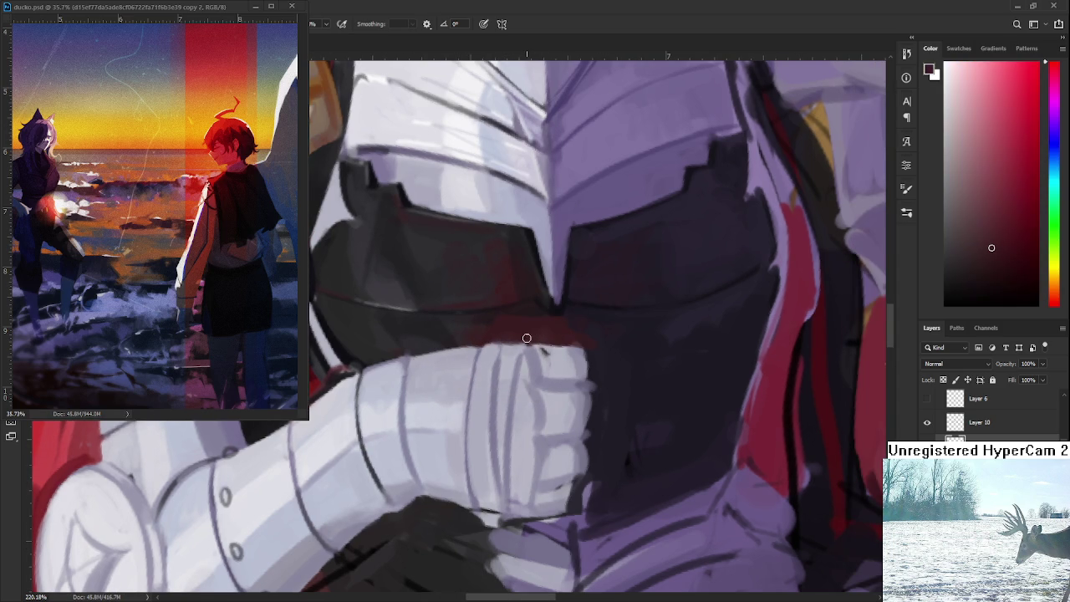
alt+click(545, 349)
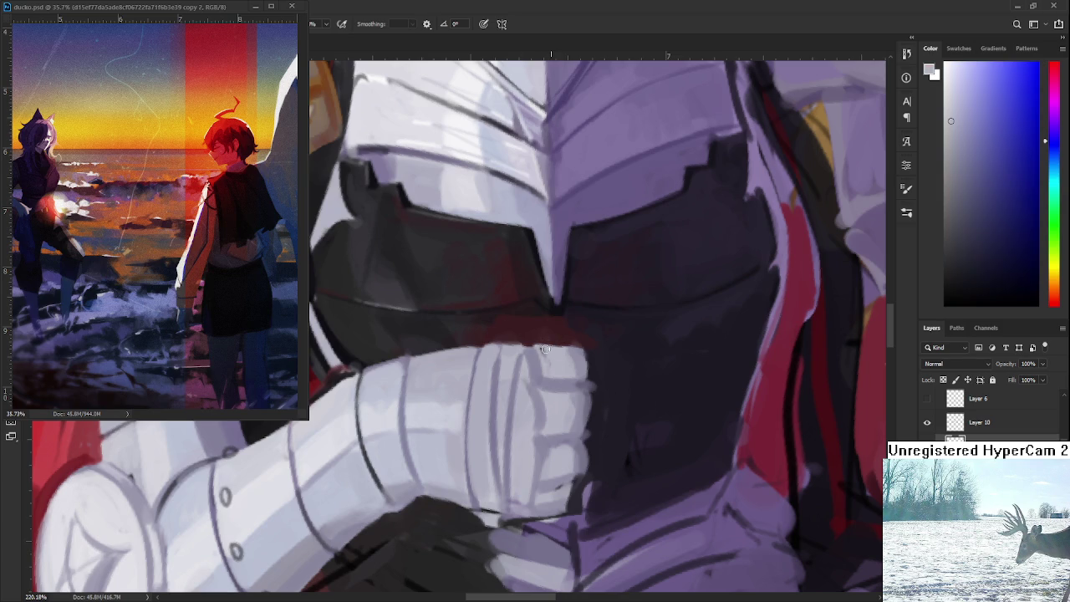
alt+click(548, 335)
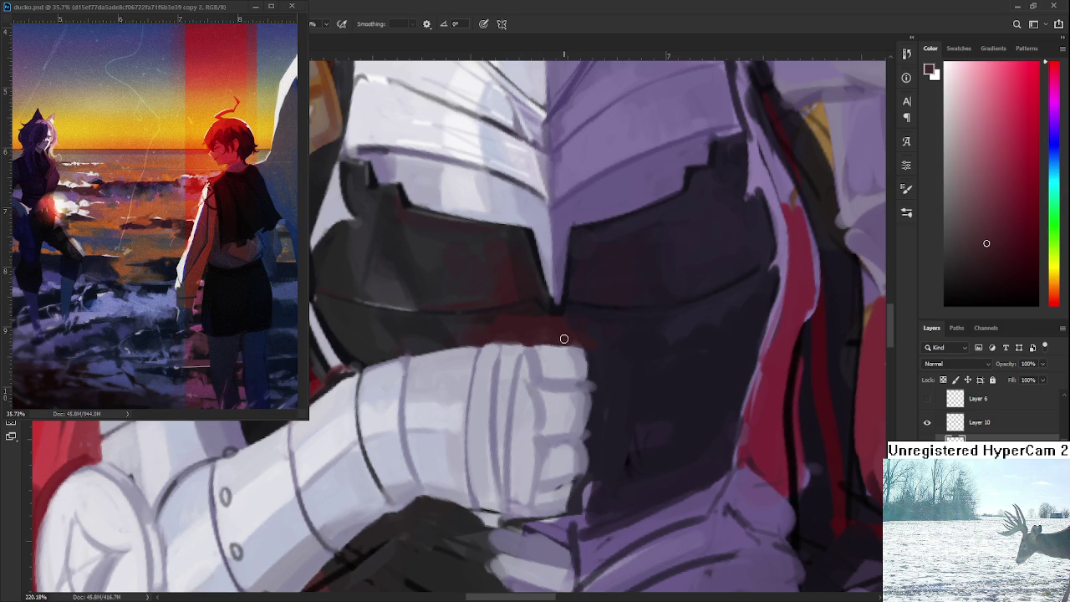
alt+click(545, 349)
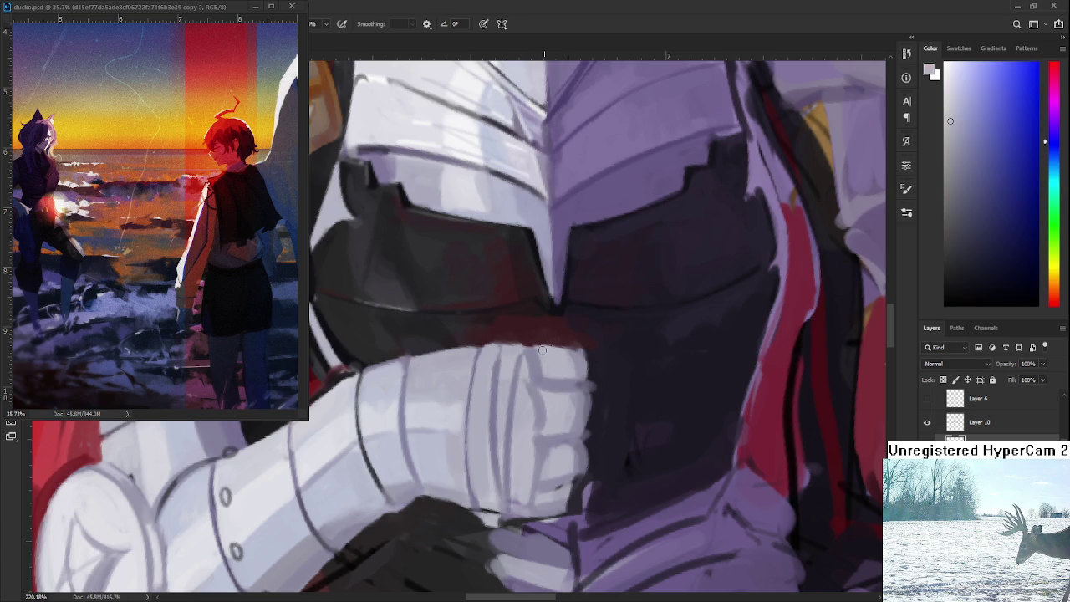
alt+click(562, 335)
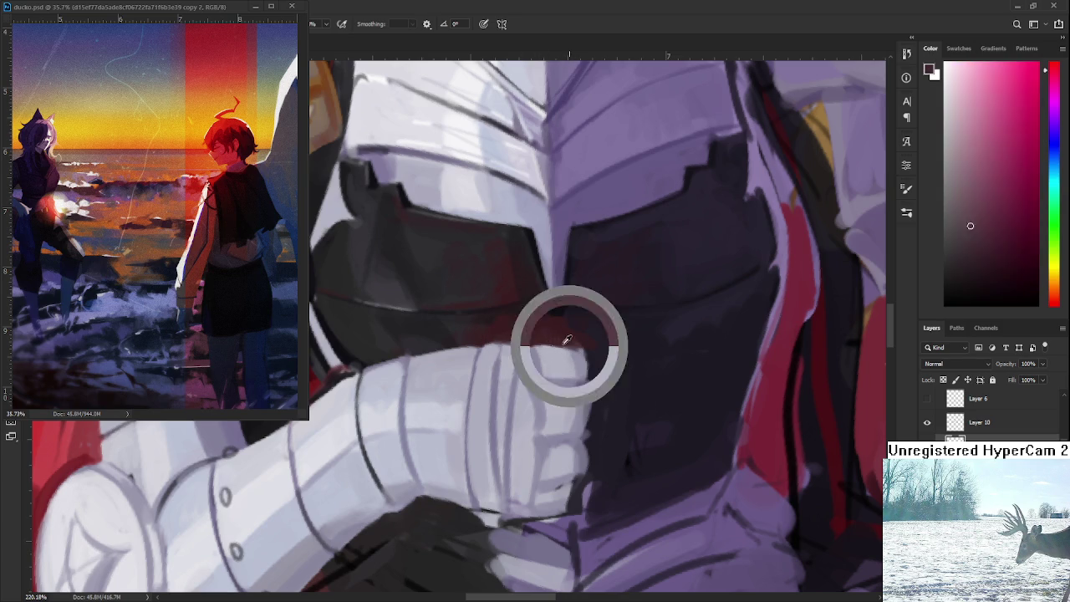
alt+click(597, 373)
mouse_move(585, 366)
mouse_down()
mouse_move(580, 354)
mouse_move(593, 382)
mouse_move(582, 429)
mouse_up()
Add more dark strokes where the gauntlet's right edge meets the chest
alt+click(581, 370)
alt+click(590, 372)
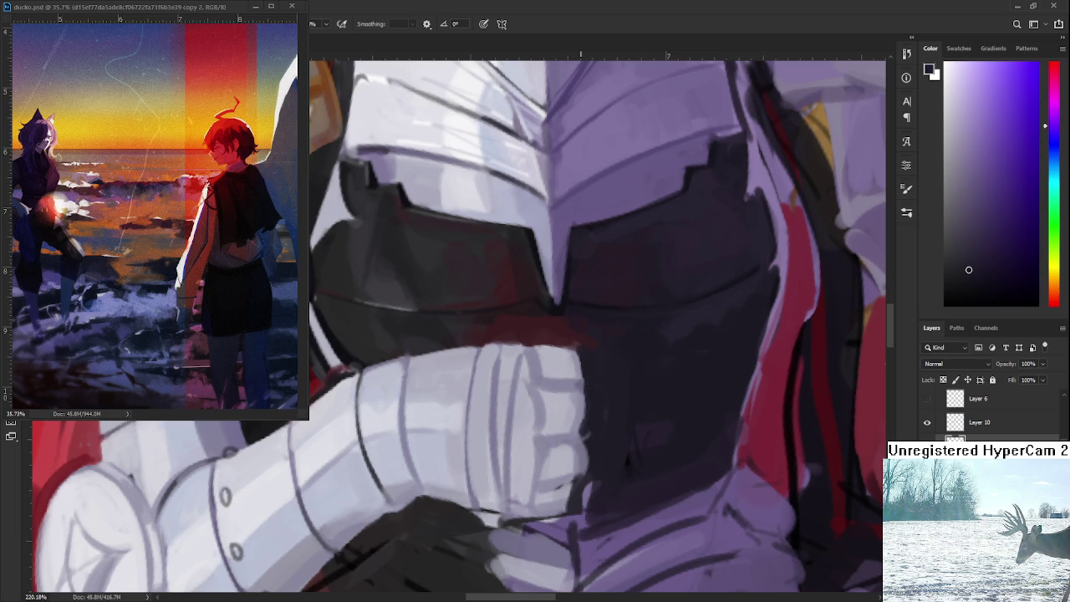
alt+click(574, 381)
drag(580, 352, 587, 400)
Sample light grey tones across the gauntlet while nudging the view
alt+click(589, 368)
alt+click(527, 398)
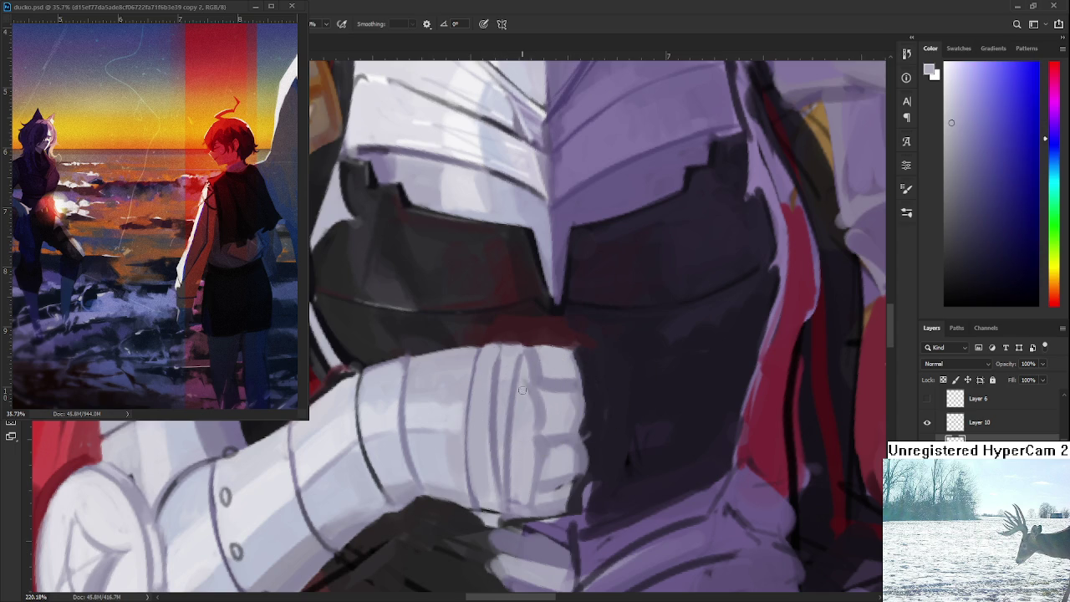
alt+click(551, 418)
alt+click(569, 370)
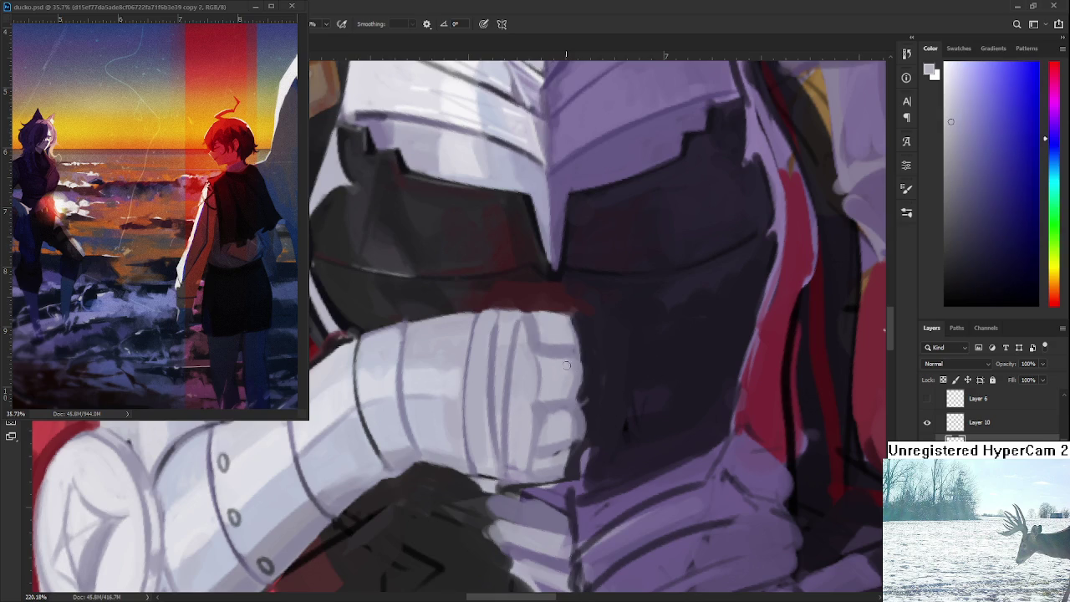
alt+click(556, 423)
drag(556, 424, 563, 397)
alt+click(562, 397)
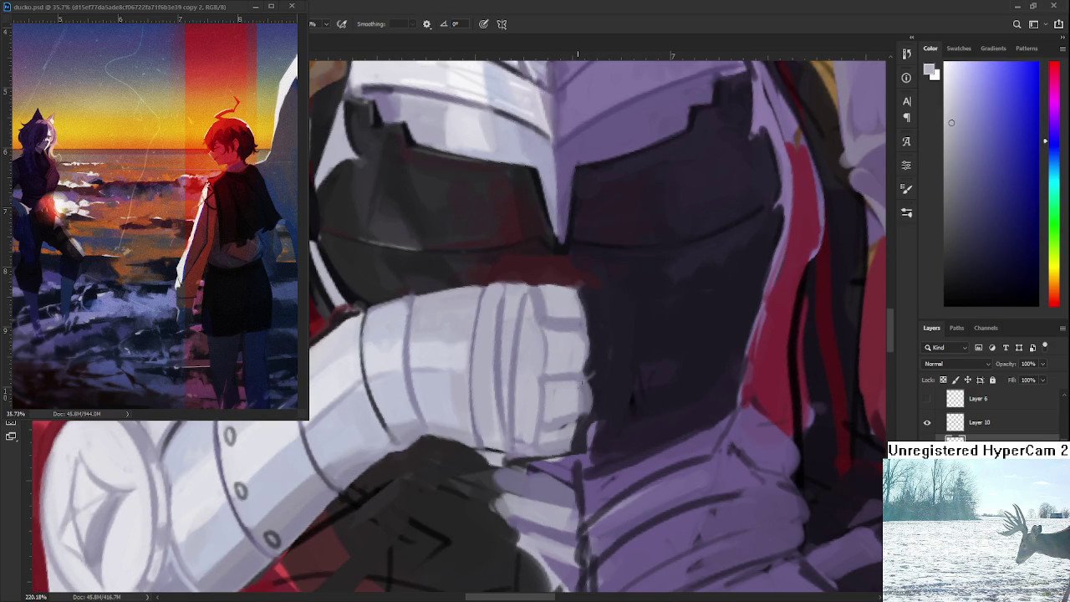
Darken the fist's right edge with a dark tone sampled beside it
alt+click(602, 381)
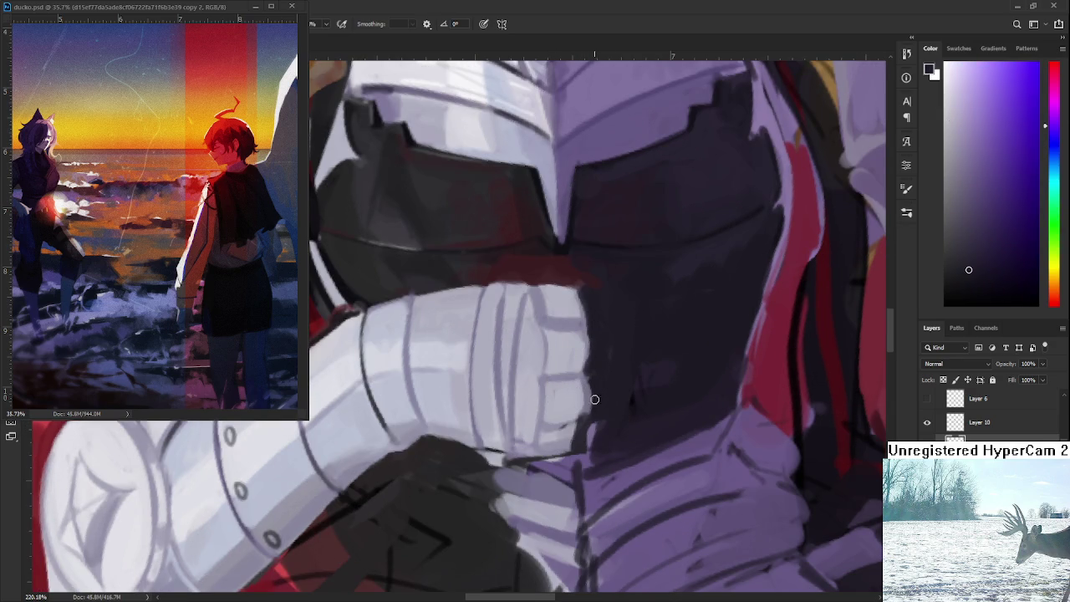
alt+click(586, 380)
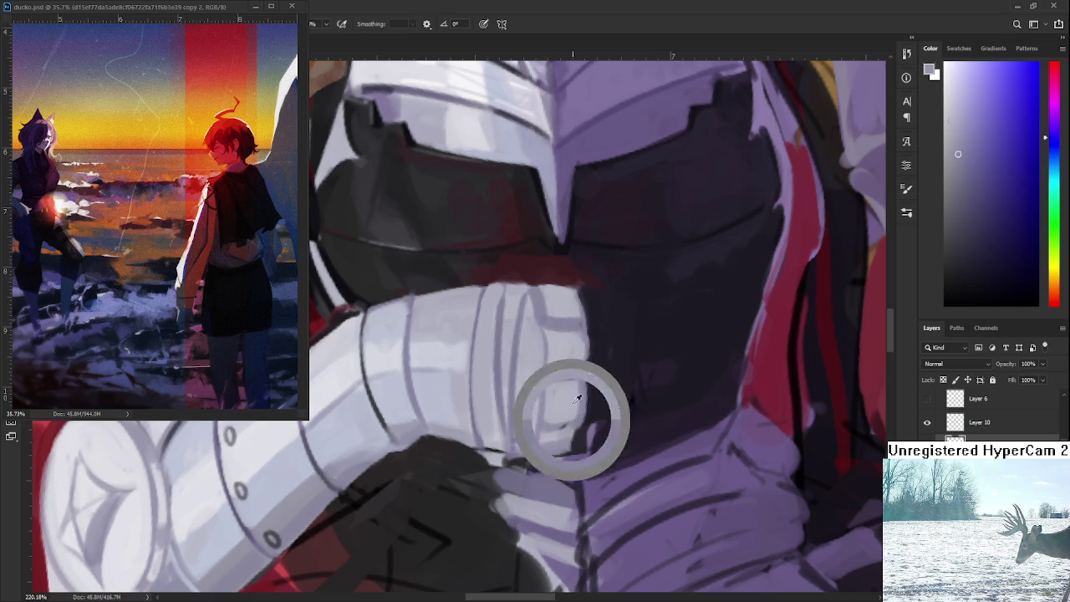
alt+click(590, 380)
alt+click(554, 429)
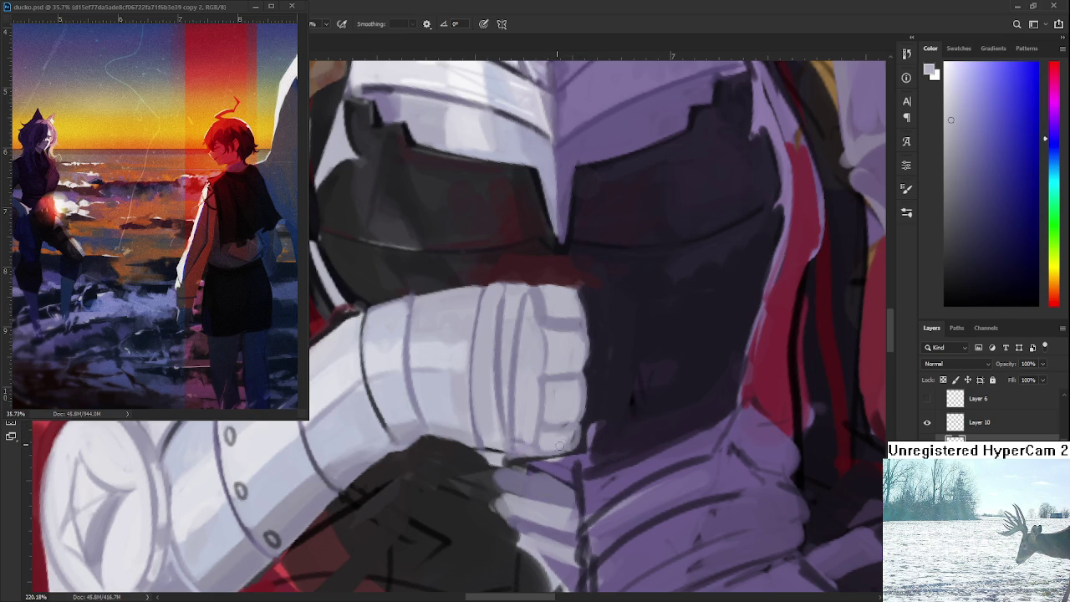
alt+click(585, 425)
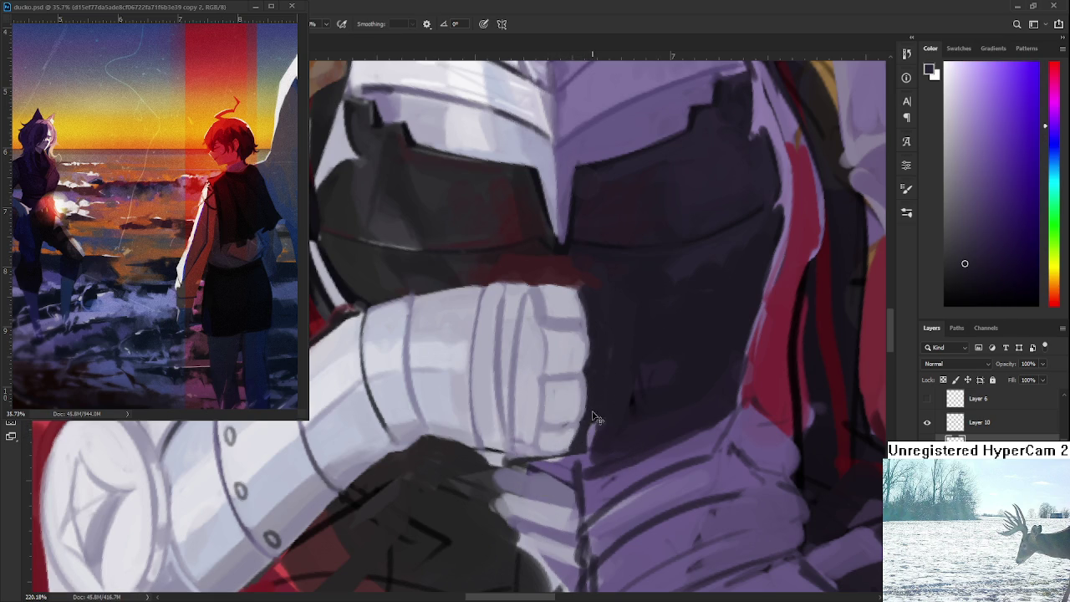
drag(584, 421, 586, 377)
alt+scroll(560, 358, down, 4)
Paint light grey along the top of the armoured fist
alt+scroll(561, 357, down, 4)
alt+scroll(560, 358, down, 2)
alt+scroll(548, 331, up, 2)
alt+scroll(549, 331, up, 3)
alt+scroll(549, 331, up, 3)
alt+scroll(549, 331, up, 2)
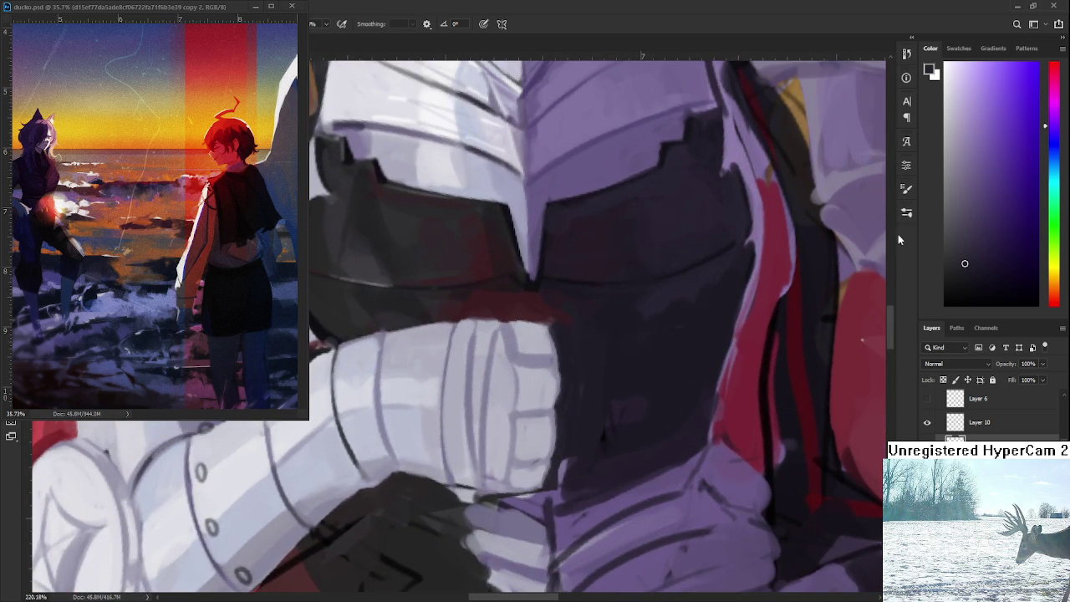
alt+click(517, 343)
alt+click(528, 345)
drag(532, 341, 533, 362)
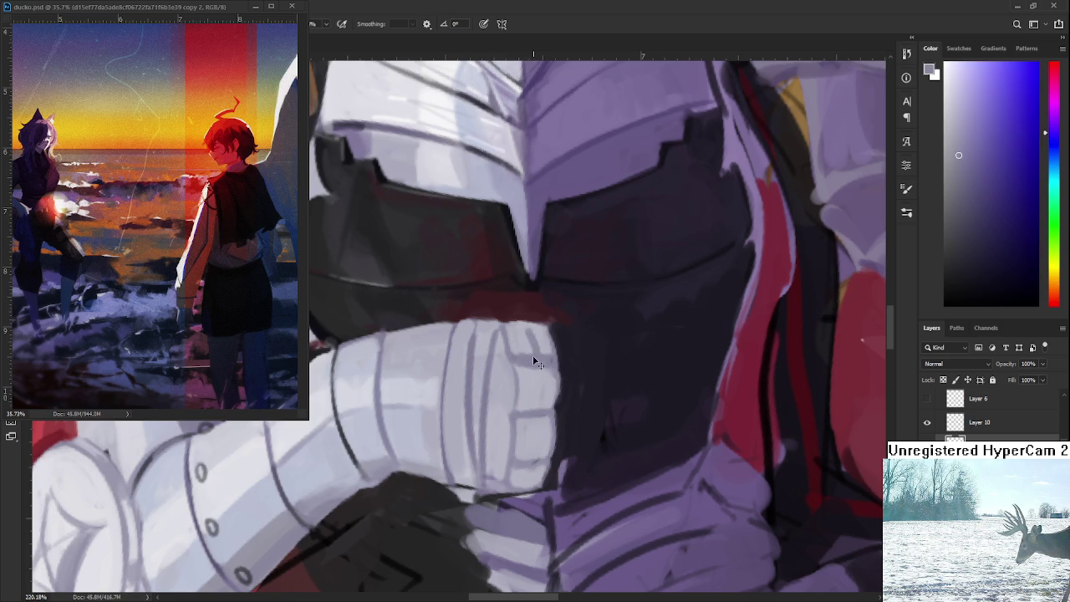
Sample a range of grey tones across the fist
alt+click(525, 334)
alt+click(538, 365)
alt+click(539, 390)
alt+click(540, 357)
alt+click(533, 427)
alt+click(539, 410)
alt+click(527, 472)
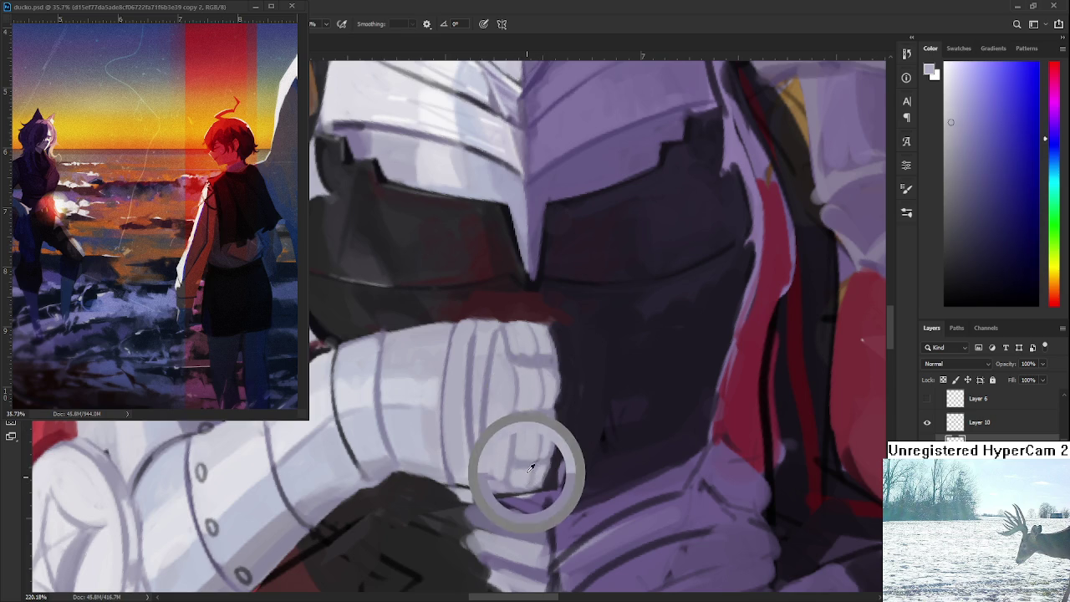
Pan across the arm and sample a dark tone and a lighter grey
drag(527, 479, 573, 461)
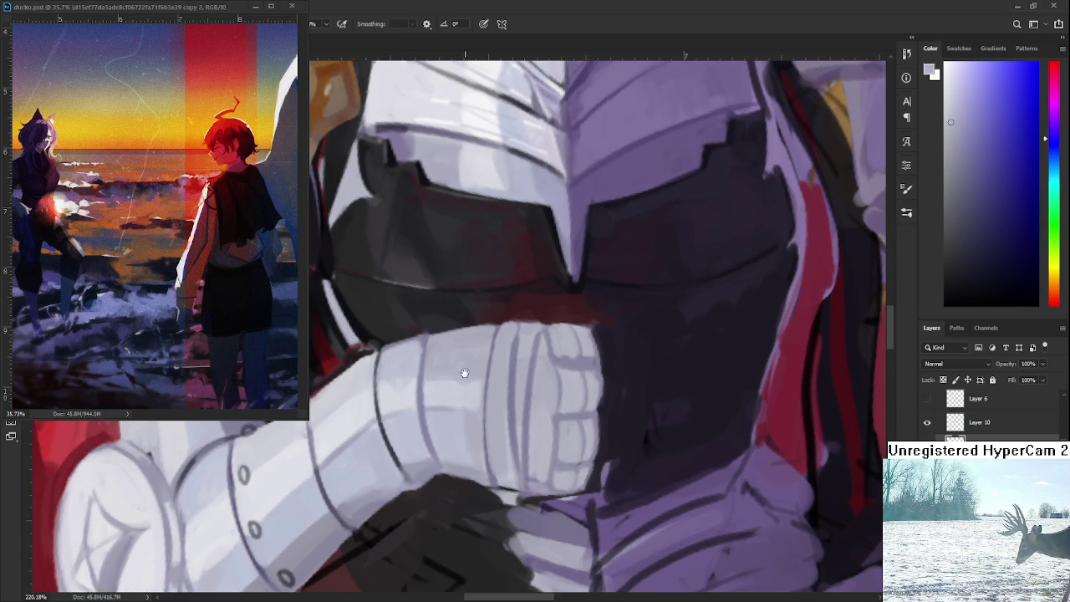
drag(467, 370, 530, 362)
alt+click(421, 325)
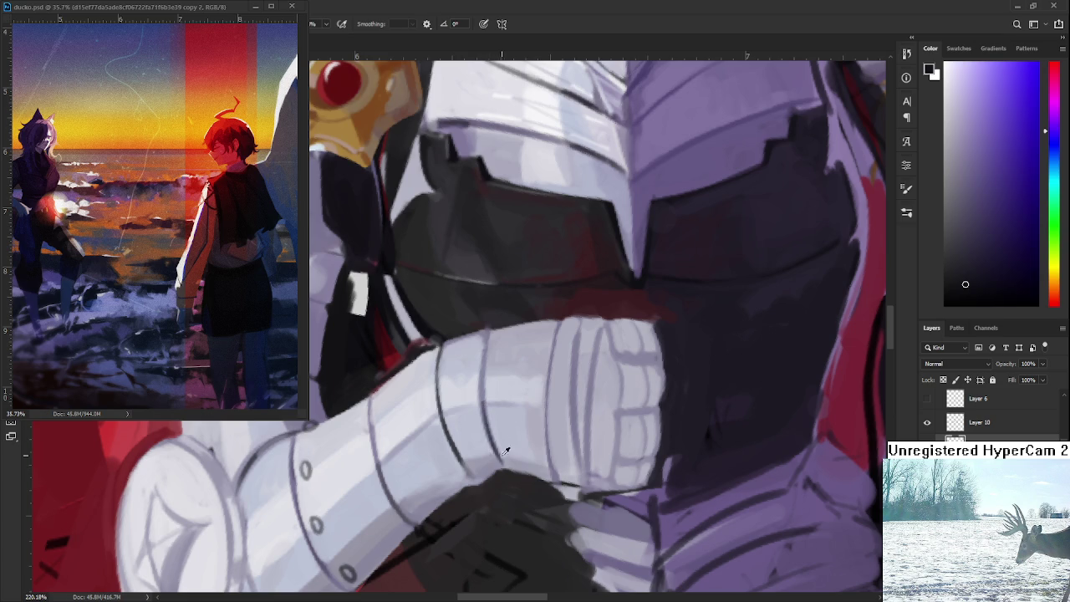
alt+click(389, 483)
scroll(518, 376, down, 1)
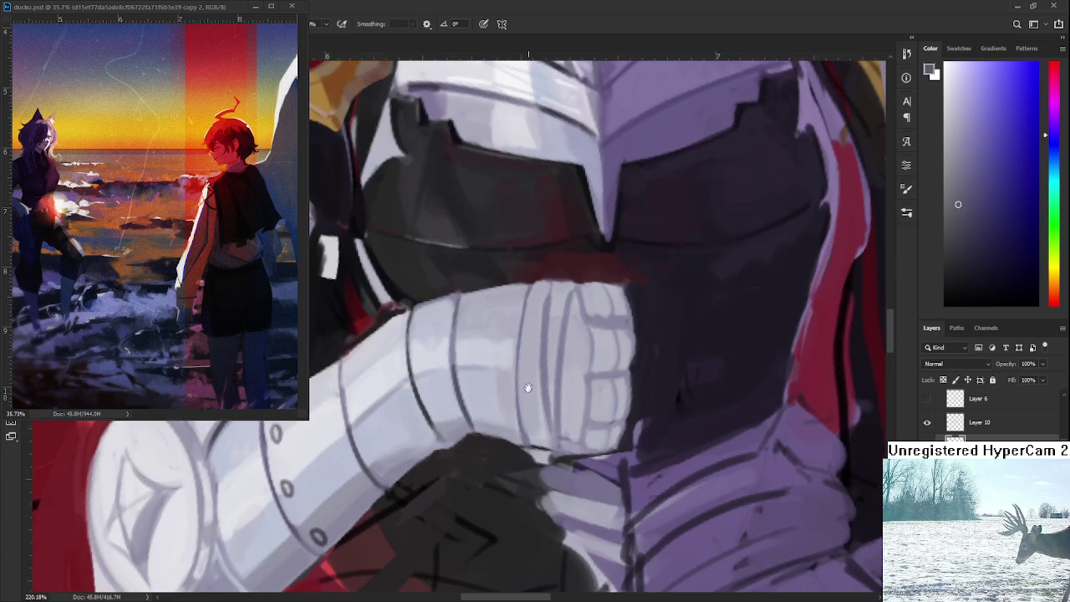
Repaint the vertical knuckle lines in light grey
drag(543, 376, 549, 428)
mouse_move(543, 305)
mouse_down()
mouse_move(544, 391)
mouse_move(544, 312)
mouse_up()
alt+click(566, 385)
drag(570, 302, 563, 404)
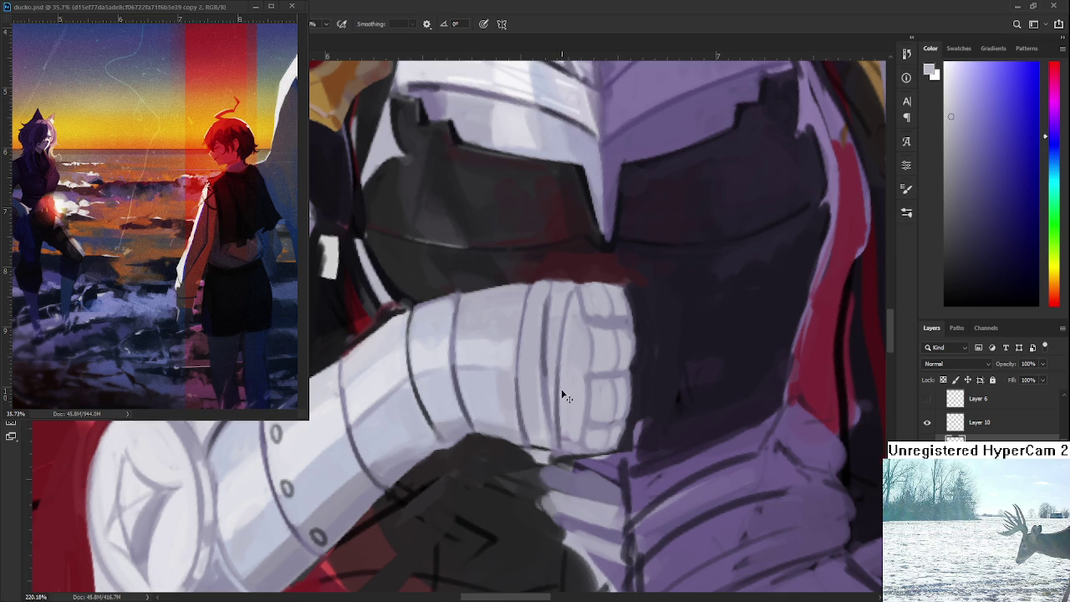
scroll(514, 506, down, 5)
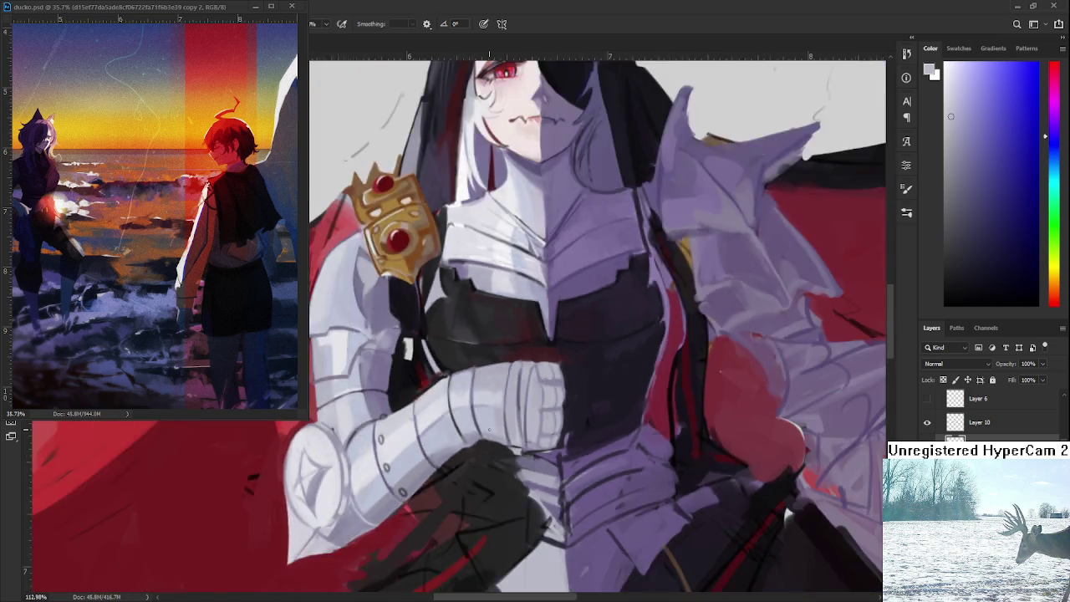
Lighten the dark vertical line on the glove with a sampled grey
scroll(514, 501, down, 3)
scroll(511, 451, up, 3)
scroll(511, 414, up, 4)
scroll(511, 410, up, 2)
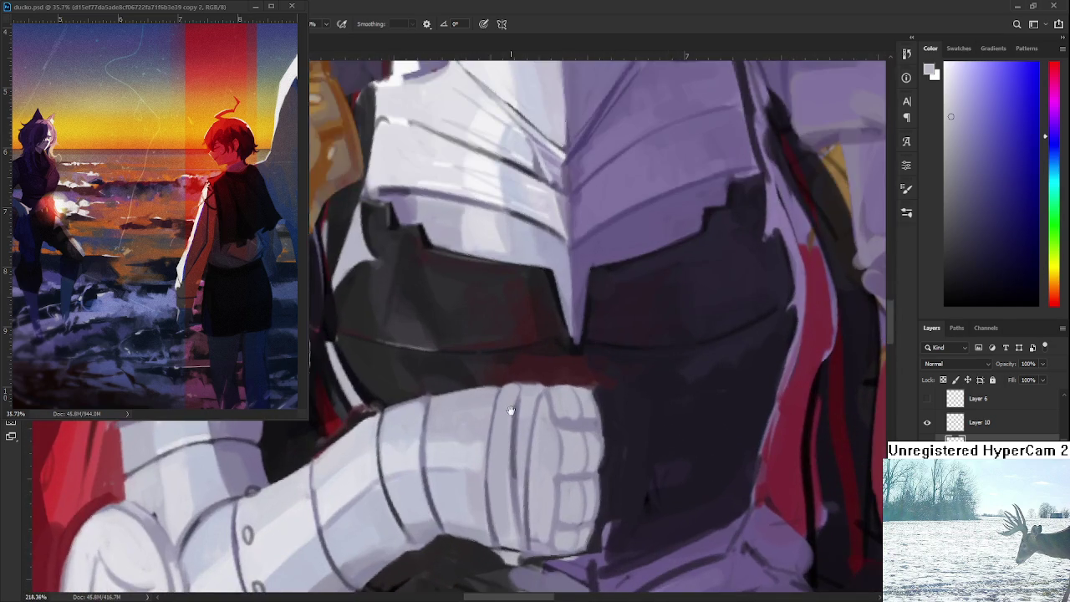
scroll(473, 393, up, 1)
alt+click(475, 425)
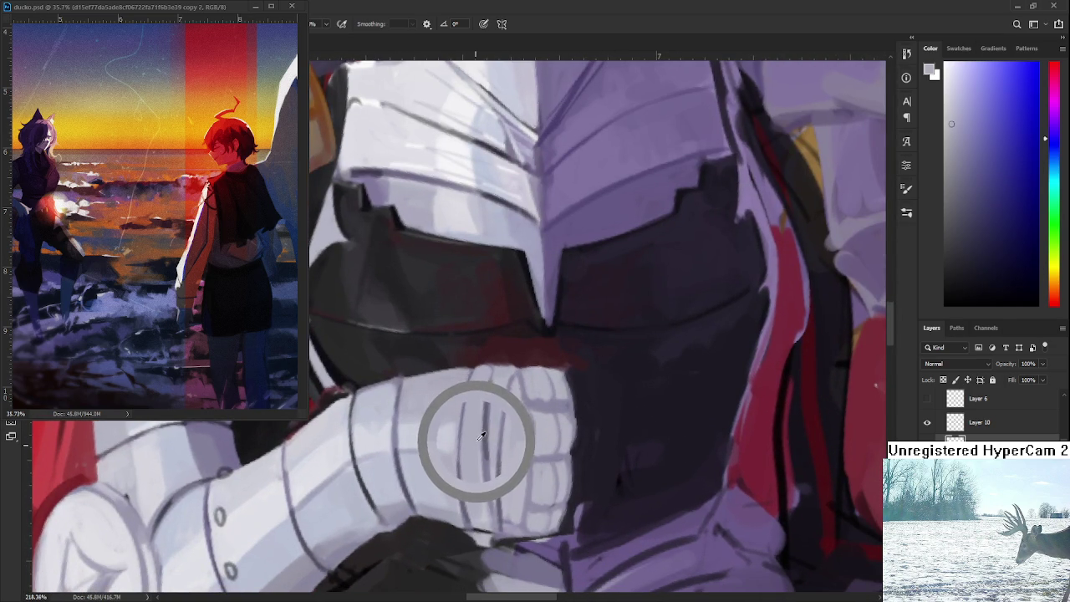
mouse_move(491, 460)
mouse_down()
mouse_move(488, 389)
mouse_move(490, 418)
mouse_move(420, 460)
mouse_move(454, 311)
mouse_move(527, 389)
mouse_up()
alt+click(479, 393)
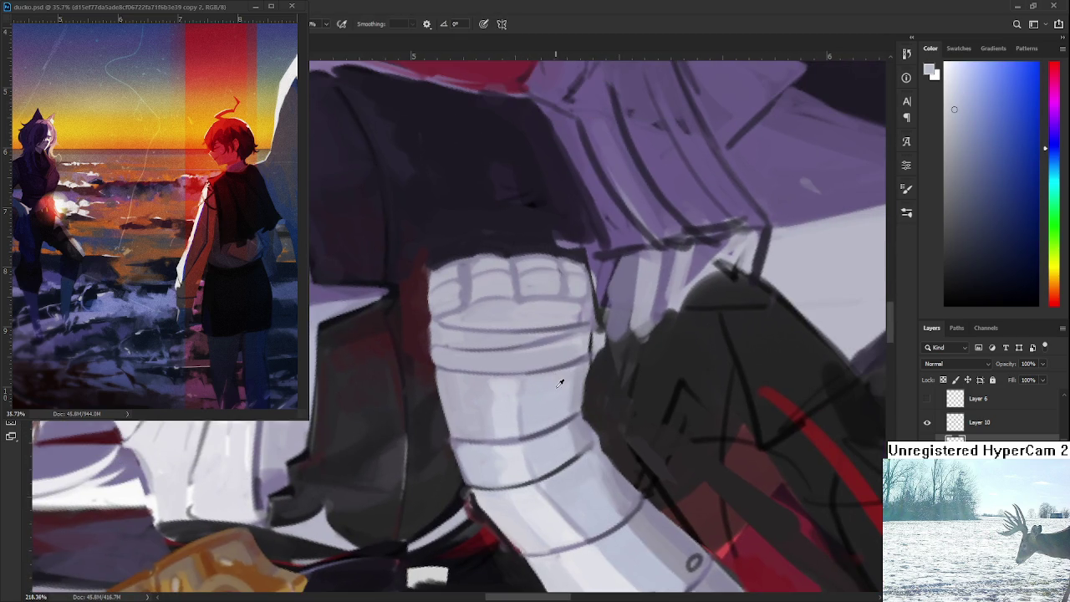
Rotate the canvas view to a better angle toward the gold helmet ornament
key(r)
mouse_move(568, 391)
mouse_down()
mouse_move(480, 460)
mouse_move(512, 436)
mouse_up()
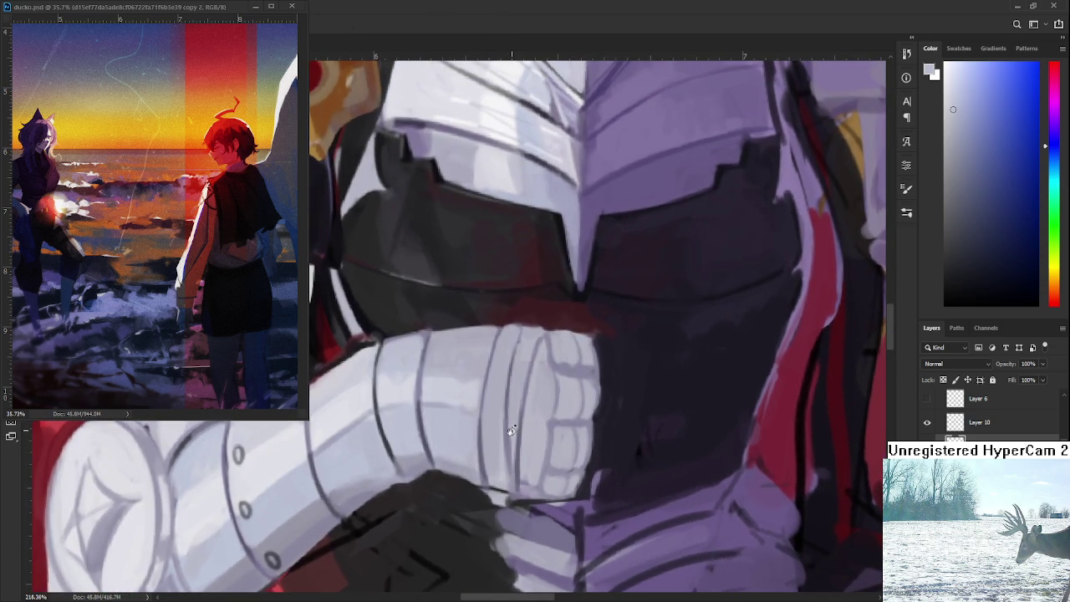
drag(477, 418, 515, 443)
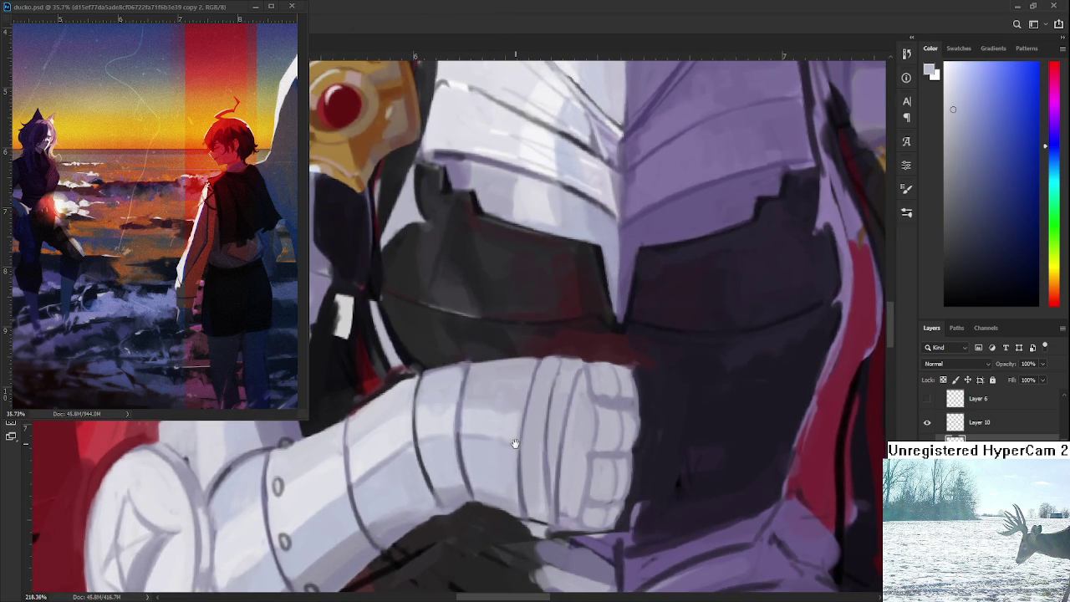
key(b)
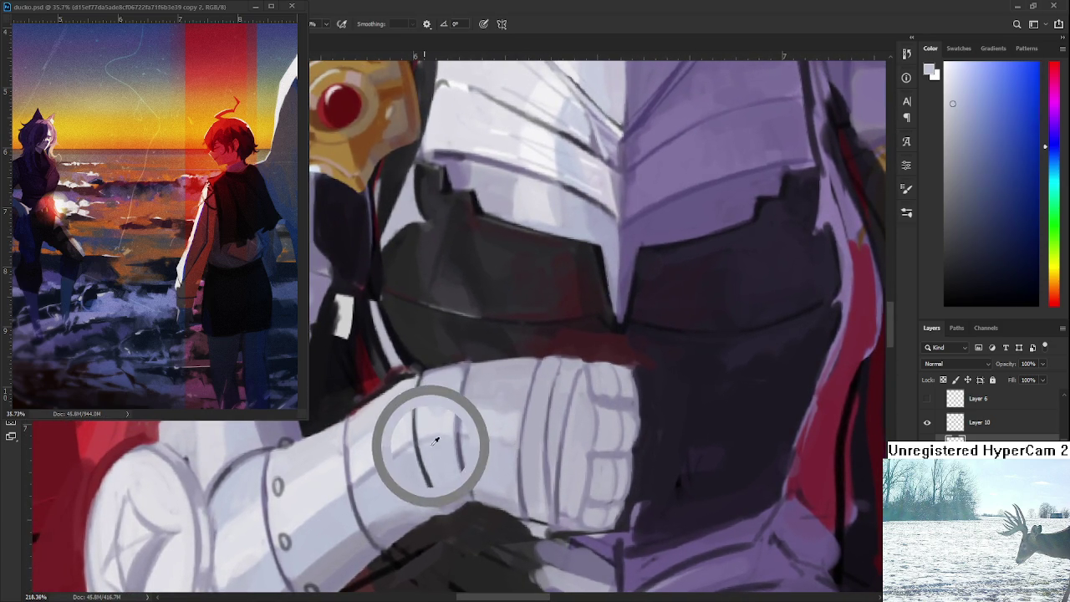
Paint light grey over the dark line on the lower glove
alt+click(431, 440)
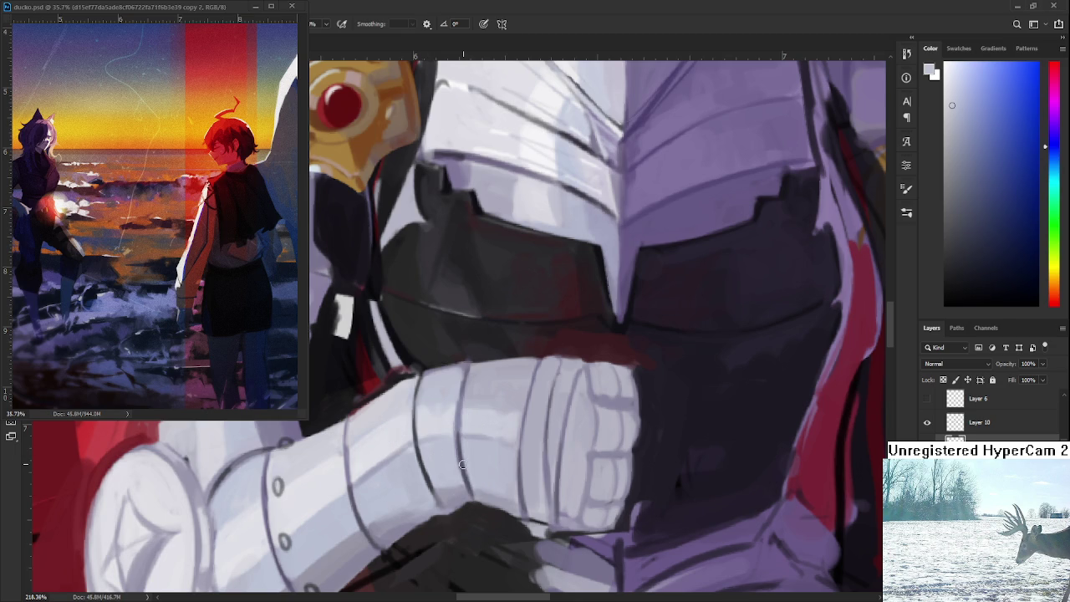
alt+click(433, 376)
alt+click(443, 480)
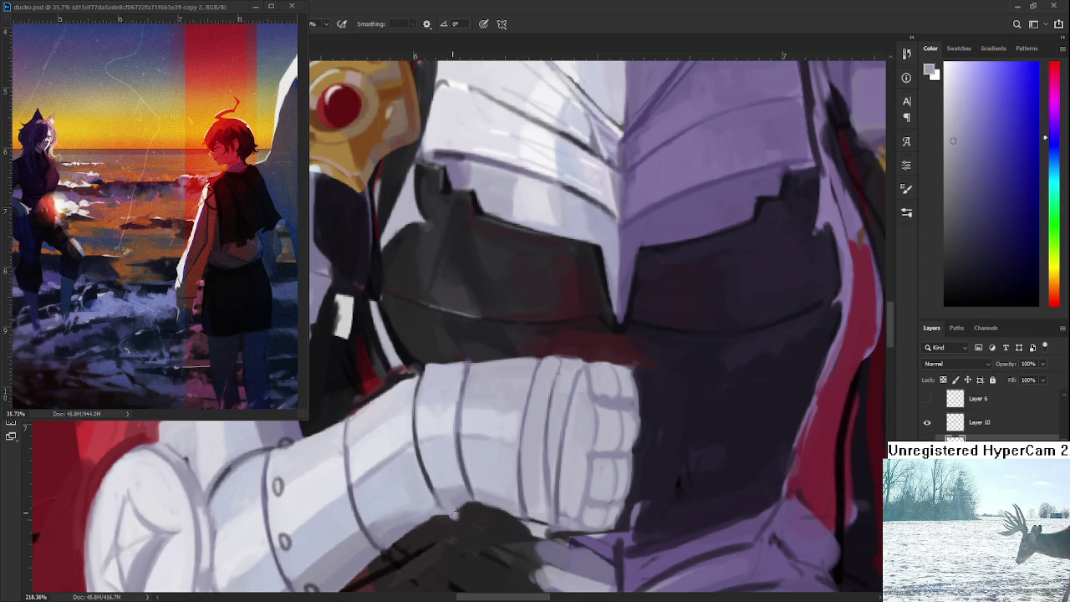
alt+click(471, 510)
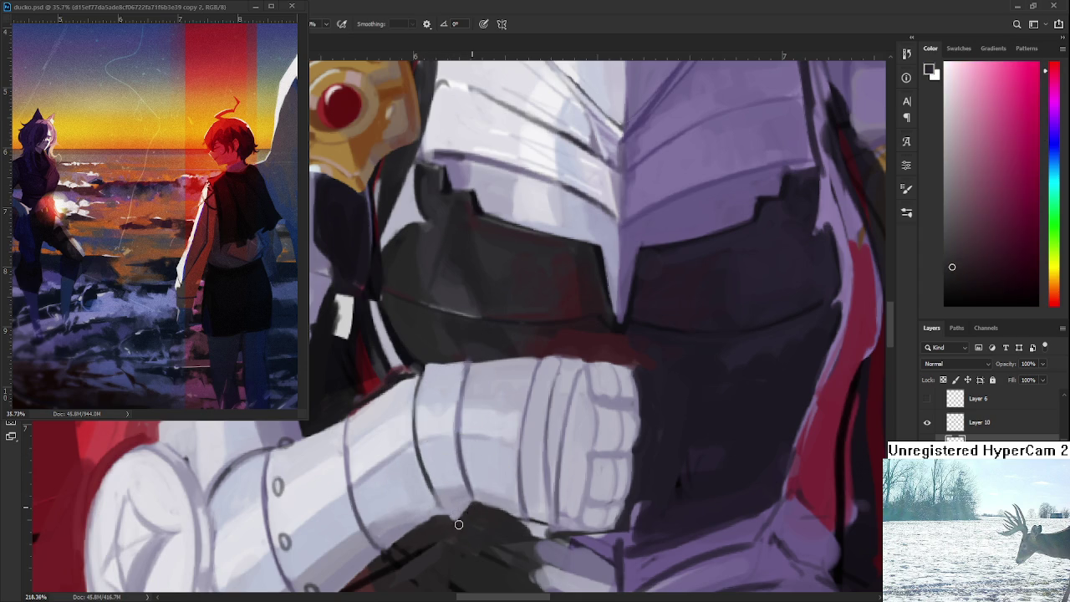
alt+click(420, 412)
drag(421, 412, 418, 454)
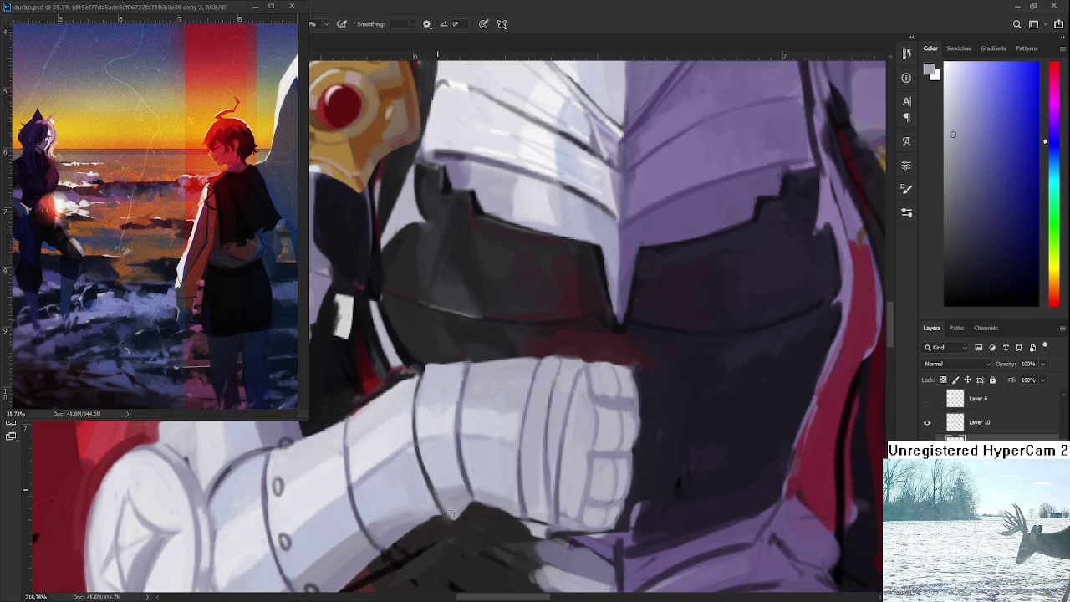
alt+click(443, 477)
drag(456, 505, 432, 468)
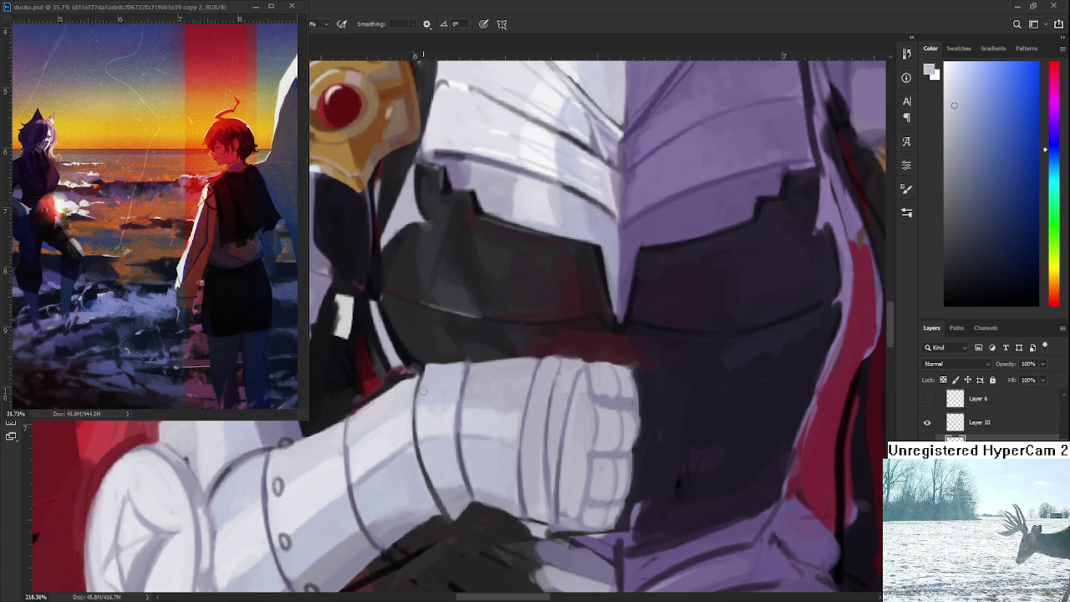
Sample dark purple and light blue-grey from the armour near the glove's edge
alt+click(395, 393)
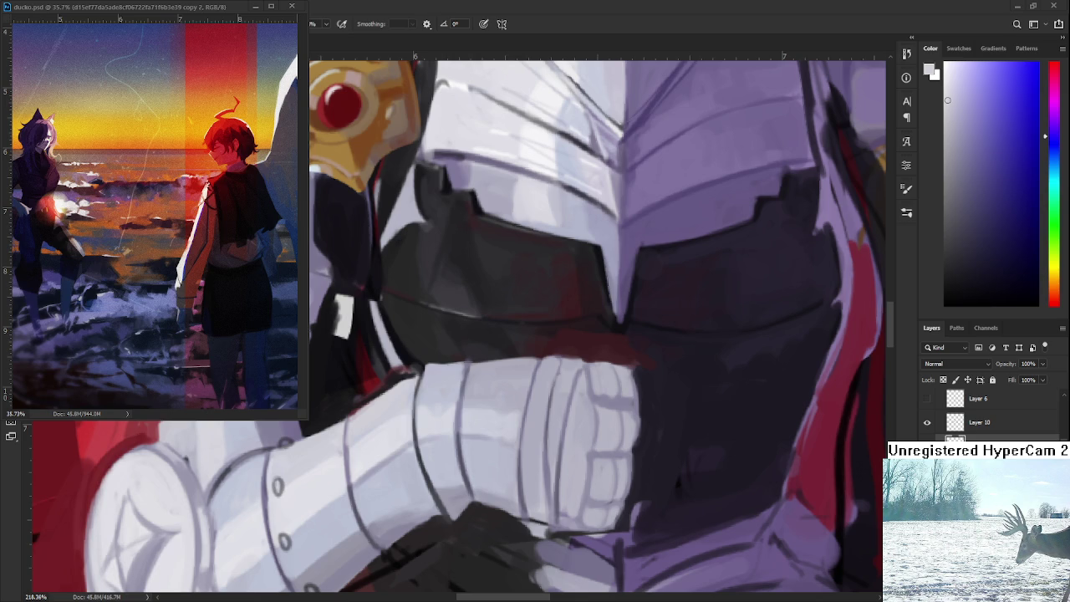
alt+click(399, 386)
alt+click(393, 385)
alt+click(401, 386)
alt+click(406, 383)
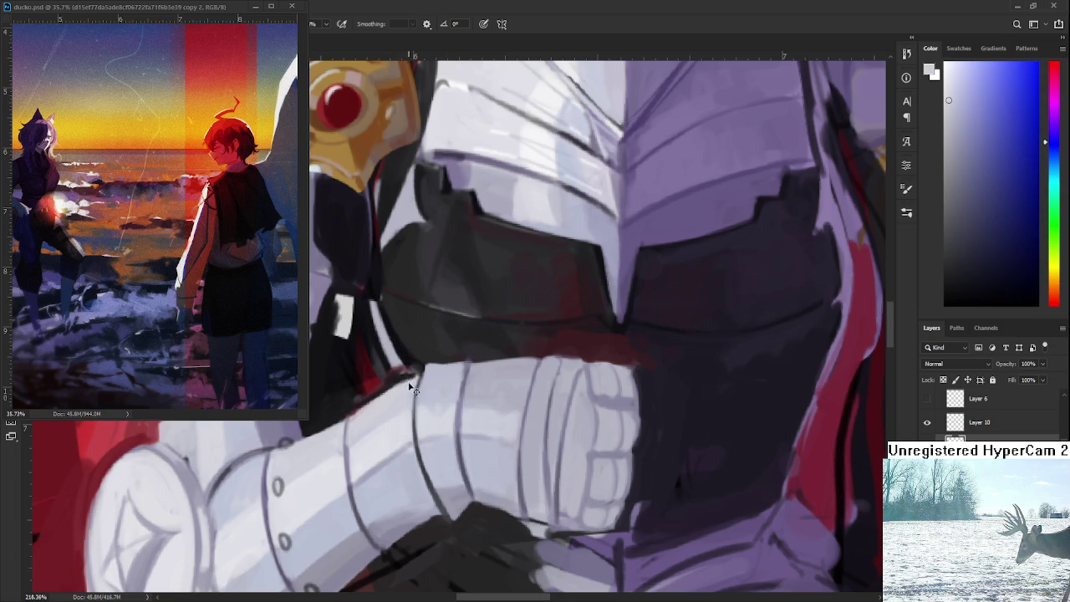
alt+click(430, 375)
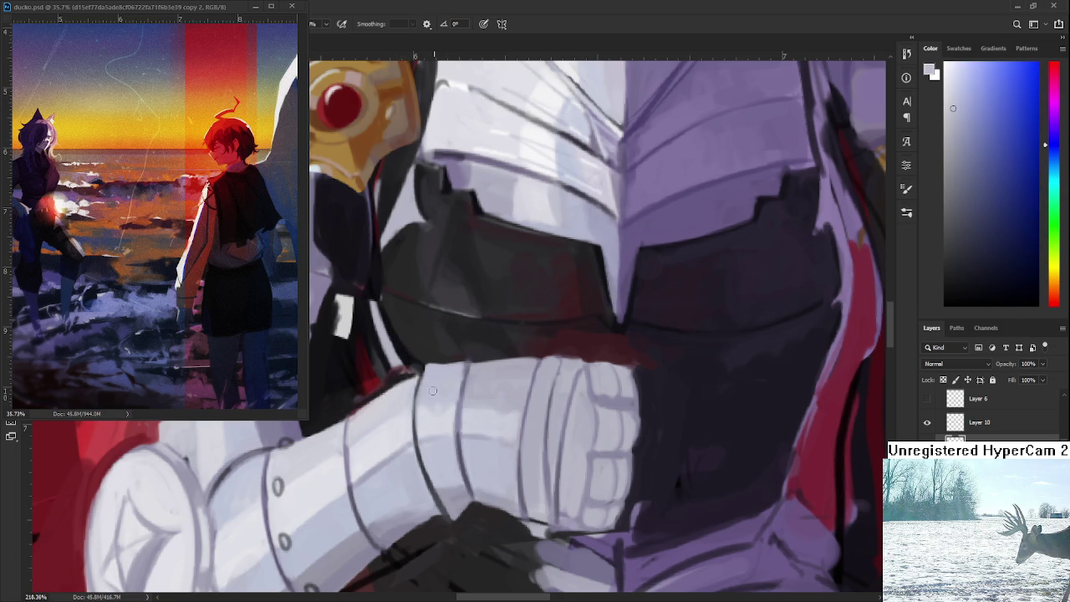
drag(436, 412, 441, 387)
alt+click(442, 385)
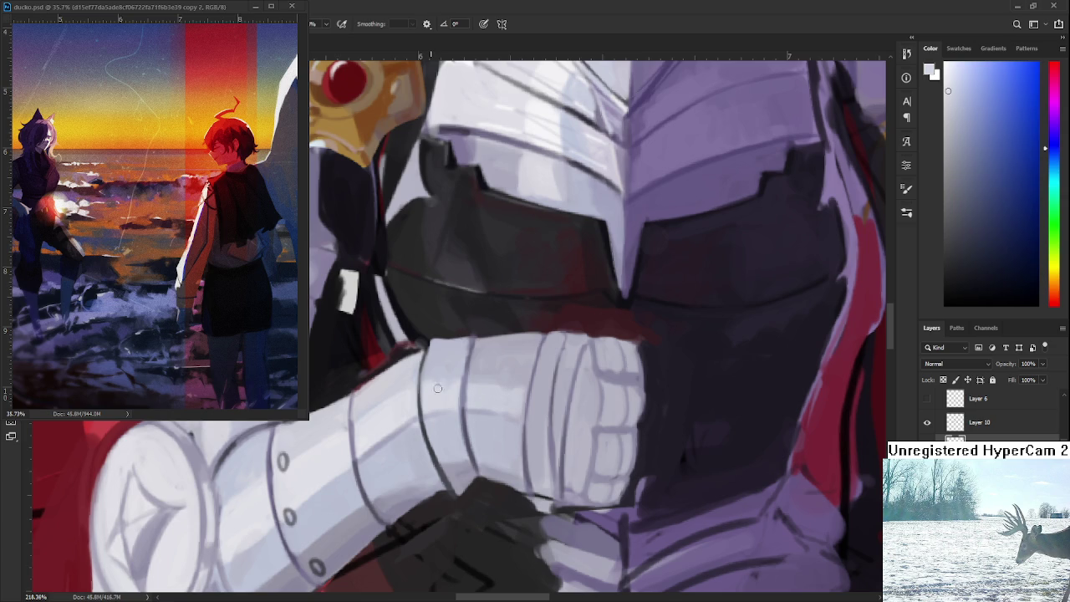
Sample lighter and darker arm-plate tones, ending on a very dark purple
alt+click(447, 378)
alt+click(447, 388)
alt+click(434, 393)
alt+click(444, 375)
alt+click(449, 390)
alt+click(458, 379)
alt+click(475, 351)
alt+click(479, 326)
Refine the knuckle plates with blue-grey and light grey-purple tones from the glove
drag(490, 421, 443, 413)
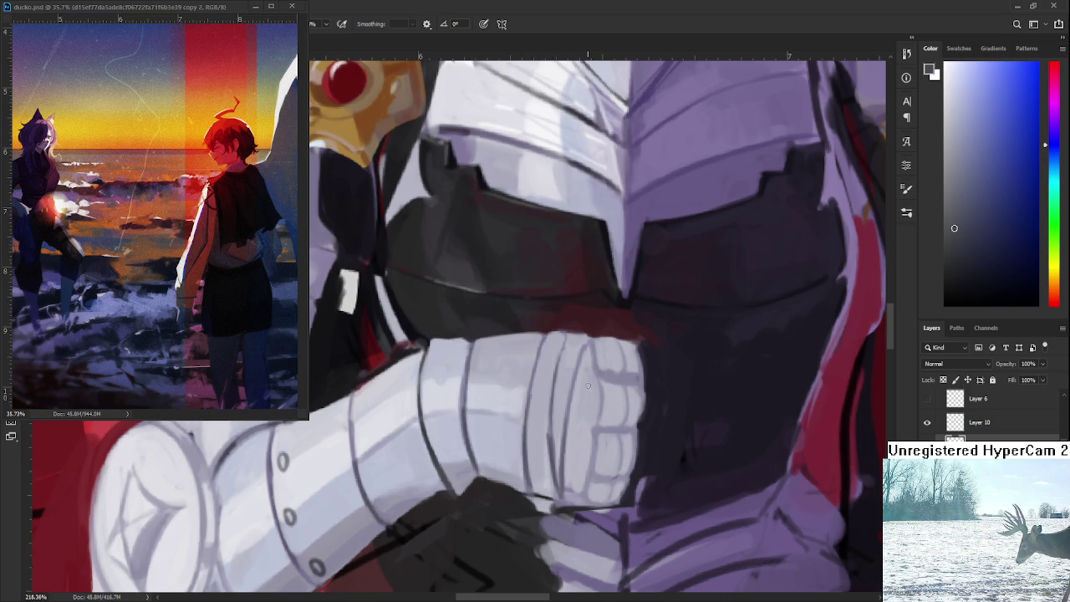
drag(591, 396, 572, 357)
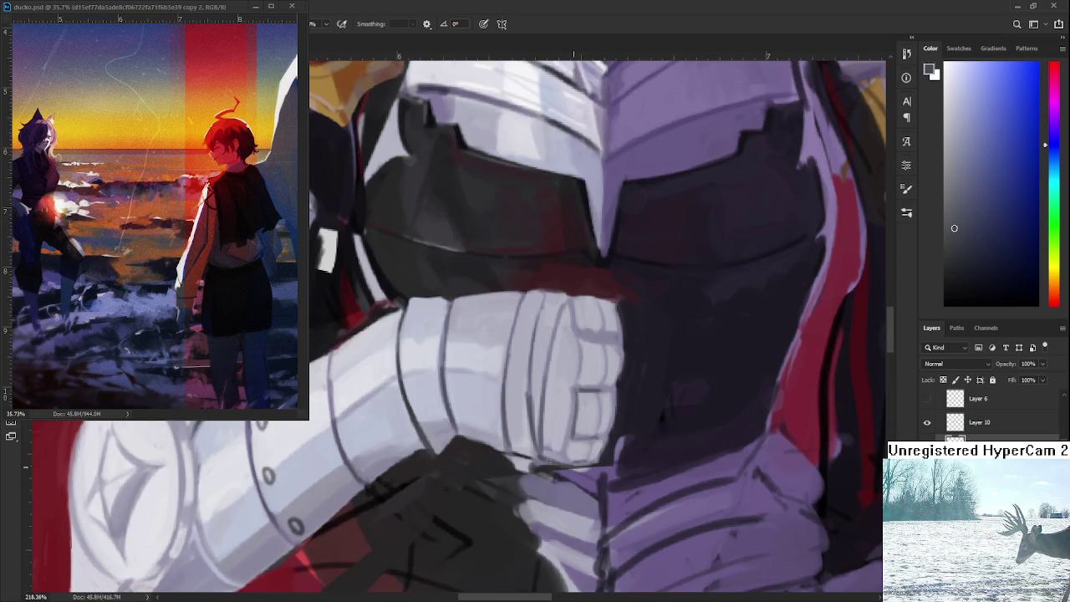
alt+click(560, 458)
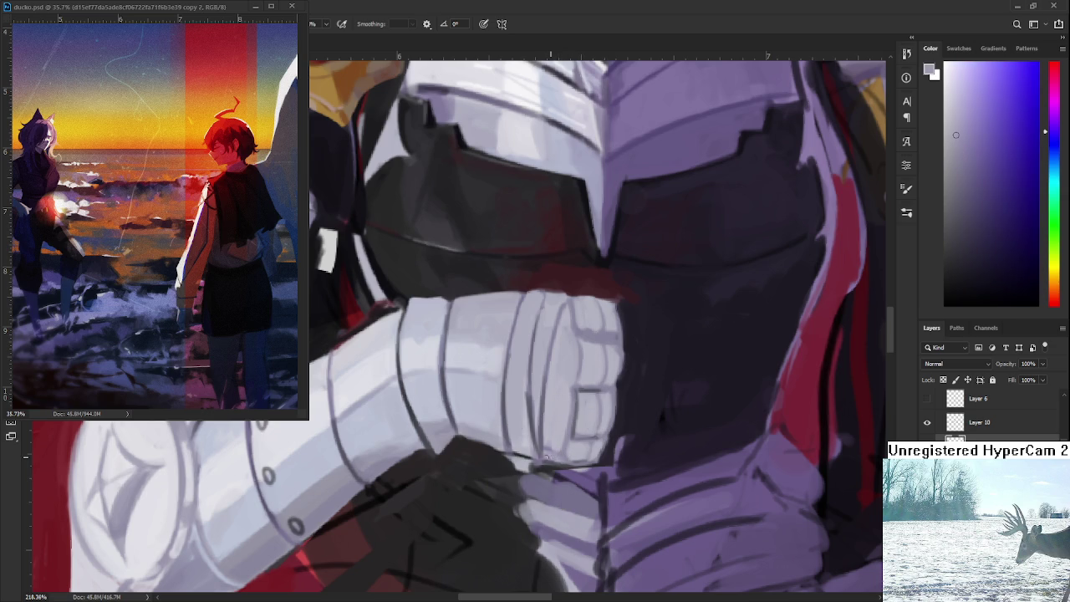
alt+click(554, 441)
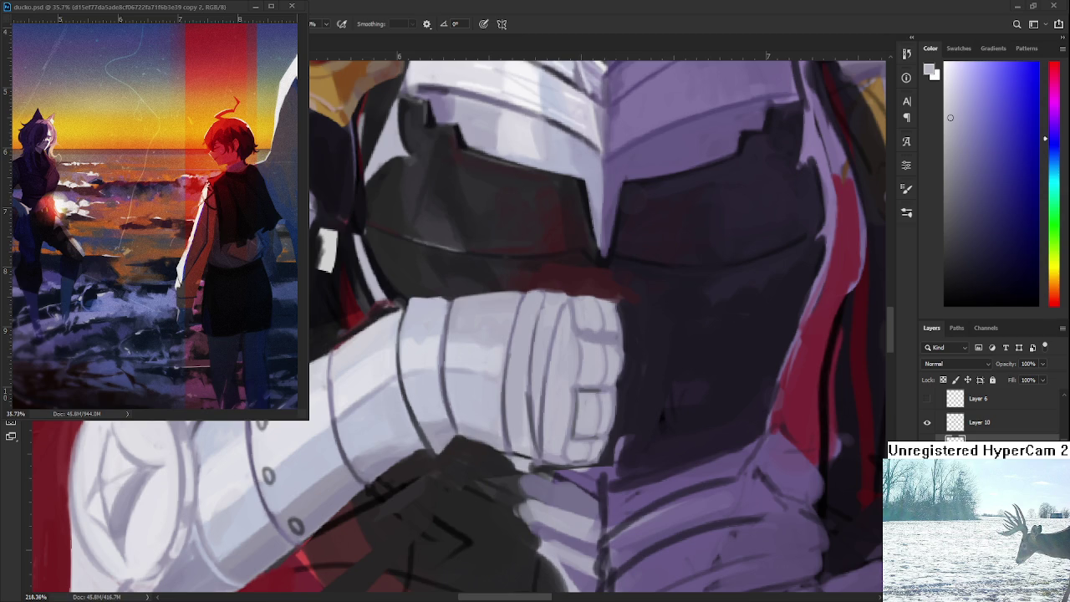
alt+click(530, 385)
alt+click(537, 398)
scroll(535, 408, up, 2)
Zoom out to check the whole figure, then zoom back in on the gauntlet
scroll(530, 406, up, 1)
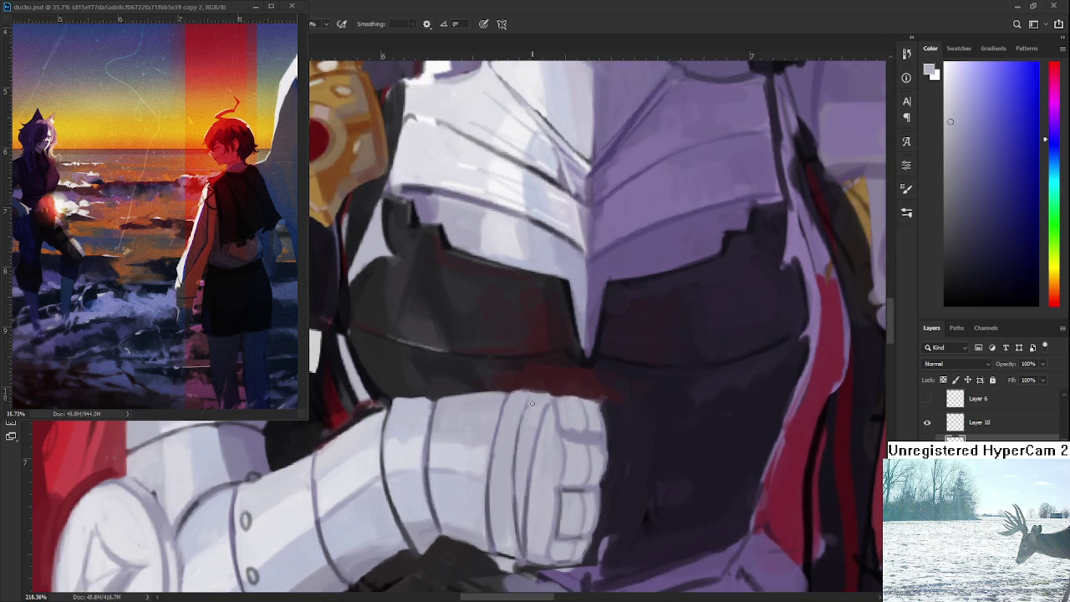
alt+click(511, 396)
scroll(552, 376, down, 3)
scroll(559, 373, down, 2)
scroll(559, 374, down, 1)
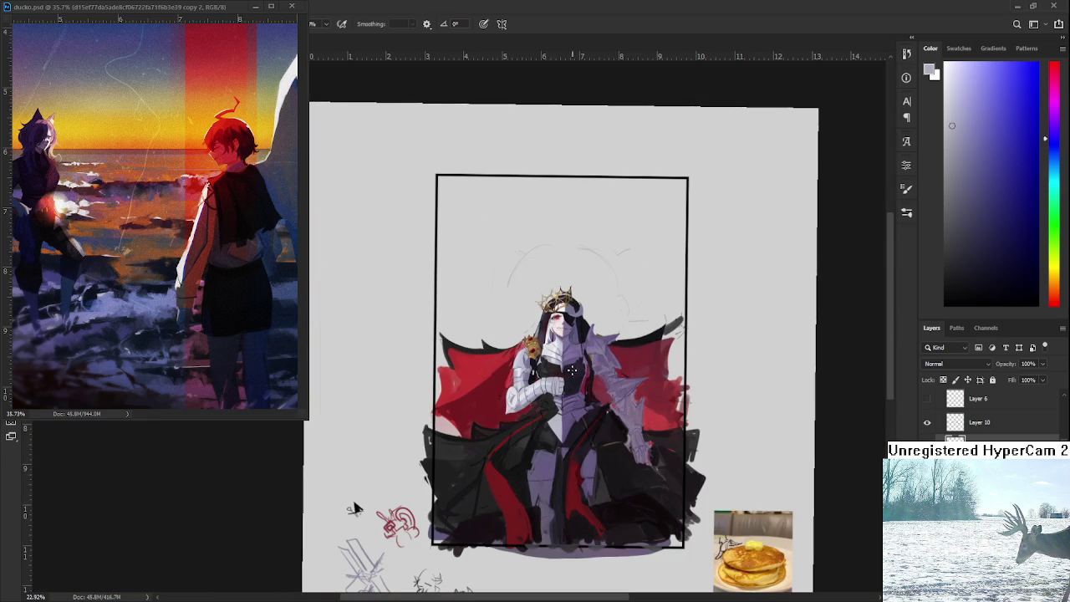
scroll(571, 411, up, 1)
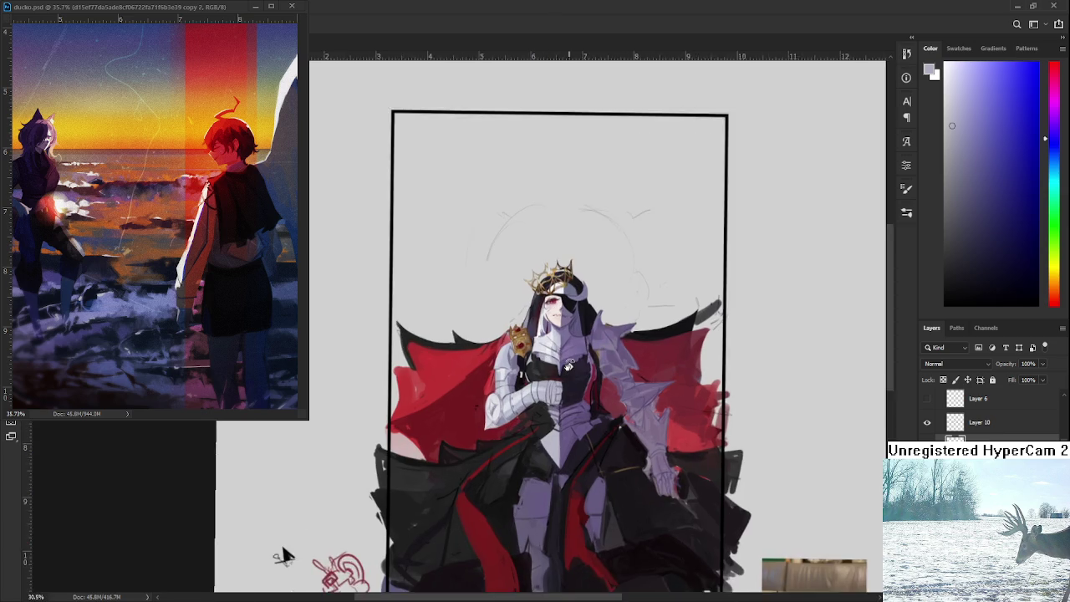
scroll(561, 405, up, 1)
scroll(544, 399, up, 1)
scroll(511, 389, up, 2)
scroll(511, 388, up, 2)
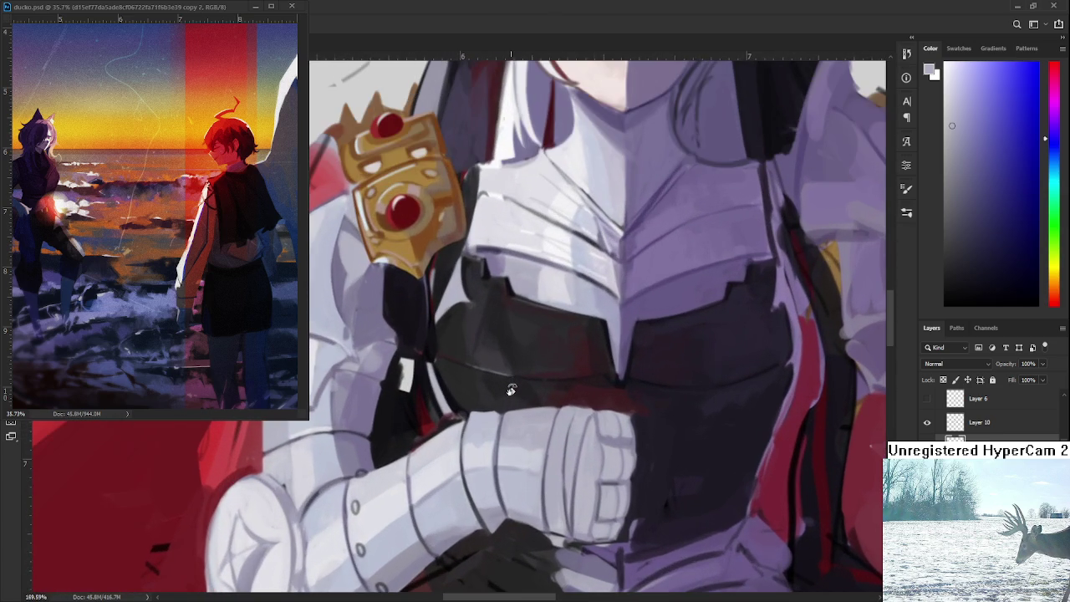
Draw a dark grey edge line along the gauntlet cuff
alt+click(467, 490)
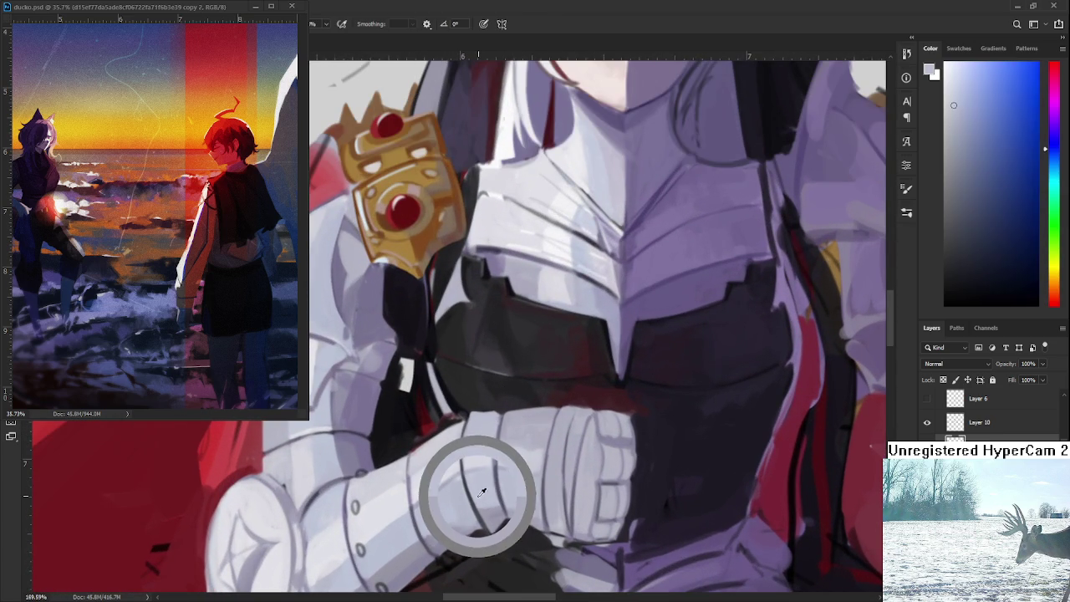
drag(462, 423, 481, 532)
drag(458, 430, 475, 531)
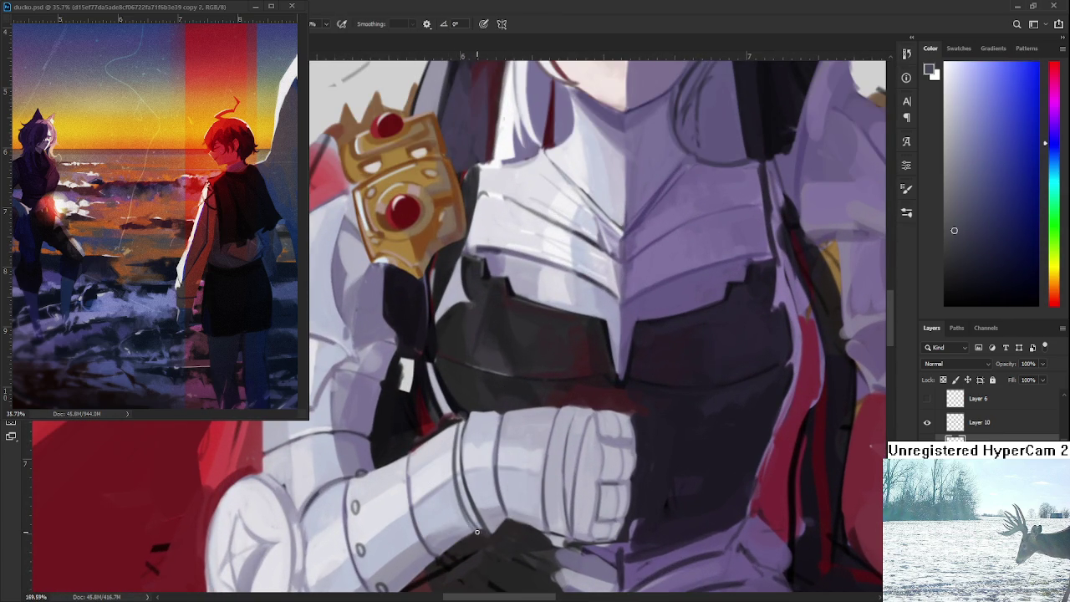
Zoom out to review the cuff line, then sample a light grey from the armour
scroll(475, 531, down, 5)
scroll(502, 502, down, 2)
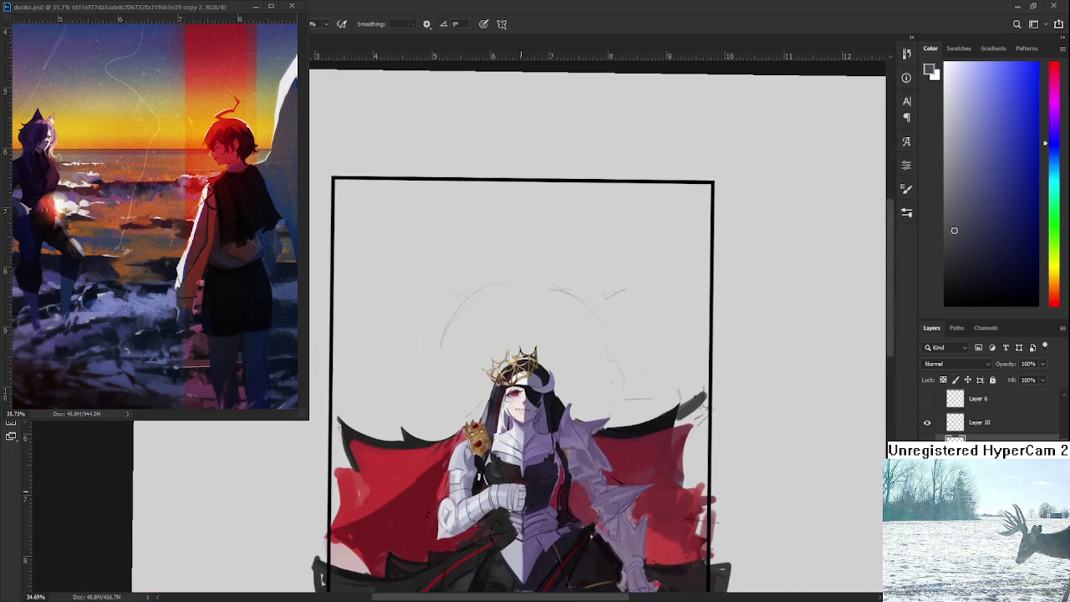
scroll(542, 486, down, 1)
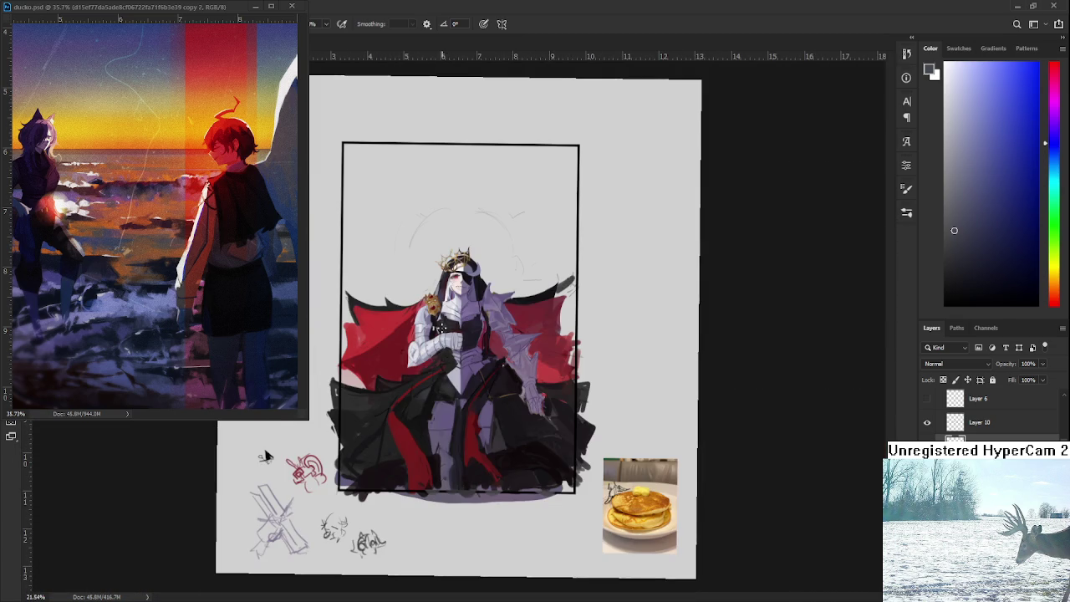
scroll(484, 336, up, 5)
scroll(484, 336, up, 3)
scroll(484, 336, up, 1)
alt+click(430, 419)
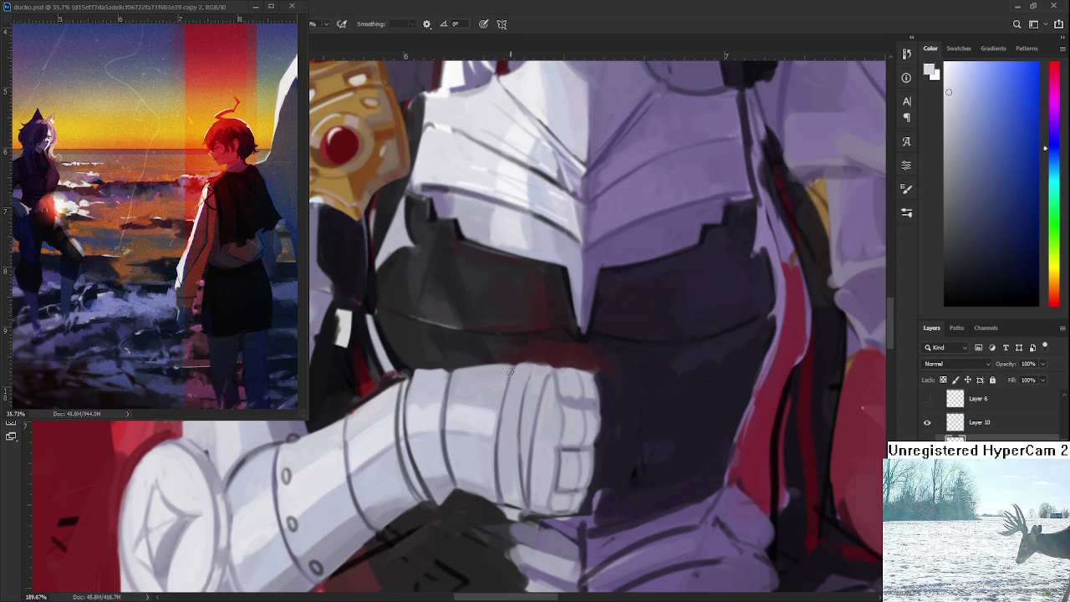
Paint a light grey edge along the gauntlet and pick a brighter tone from it
mouse_move(505, 377)
mouse_down()
mouse_move(502, 439)
mouse_move(506, 369)
mouse_up()
alt+click(497, 391)
alt+click(495, 415)
alt+click(490, 423)
alt+click(495, 413)
Add a light vertical stroke down the gauntlet edge, resampling darker and lighter greys
drag(527, 373, 521, 417)
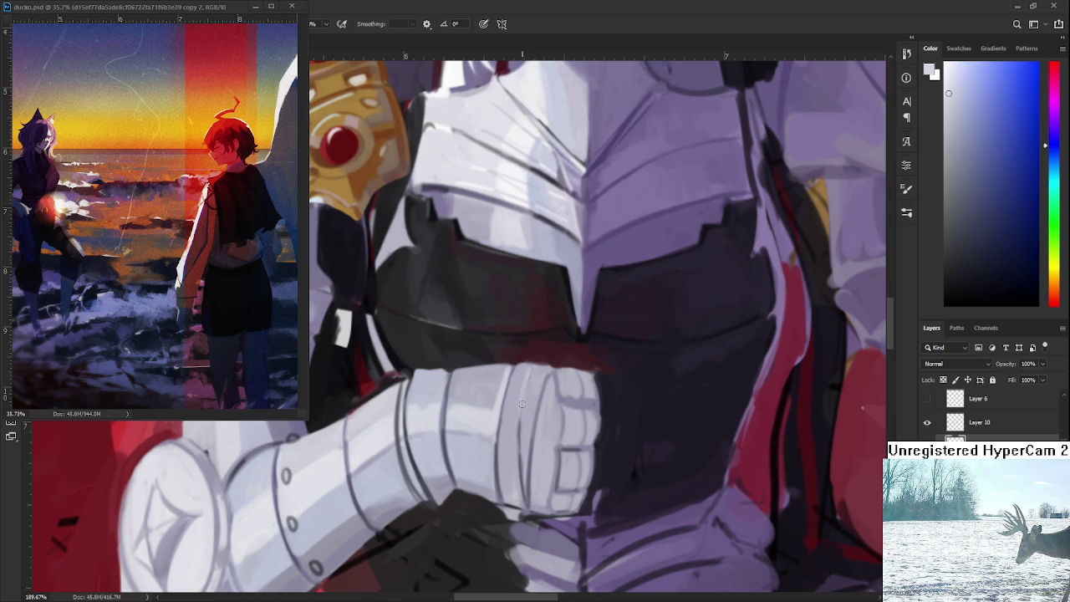
alt+click(521, 370)
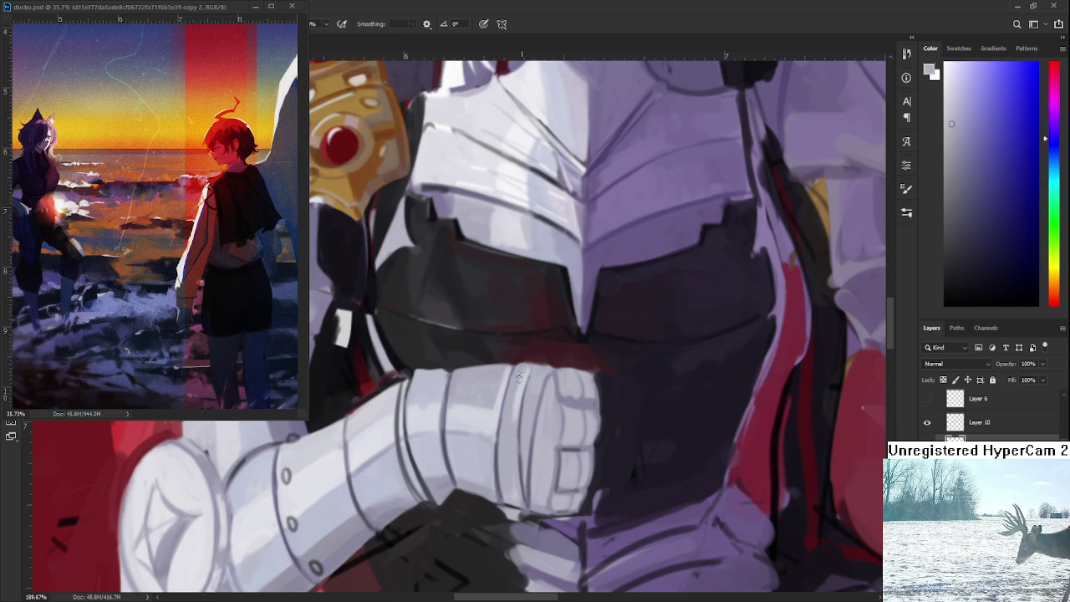
alt+click(531, 376)
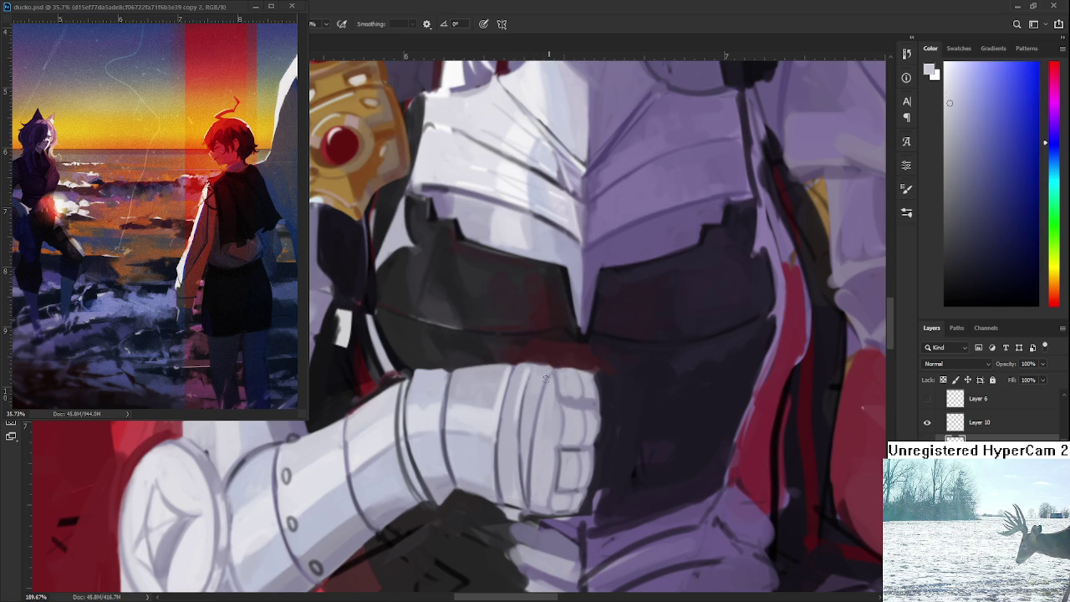
alt+click(535, 386)
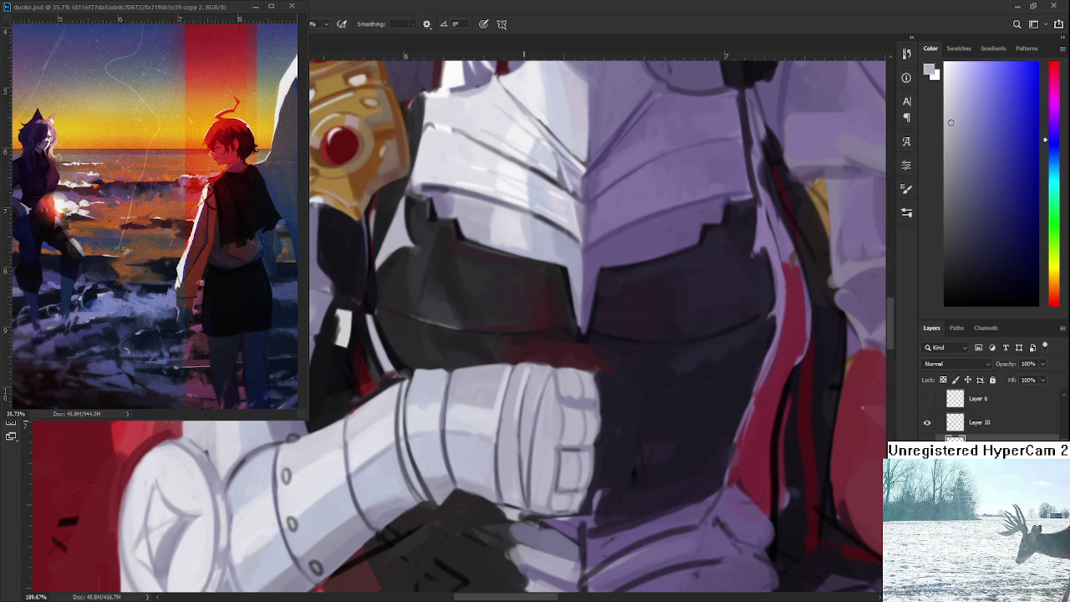
scroll(446, 455, down, 3)
scroll(446, 455, down, 2)
scroll(446, 455, up, 1)
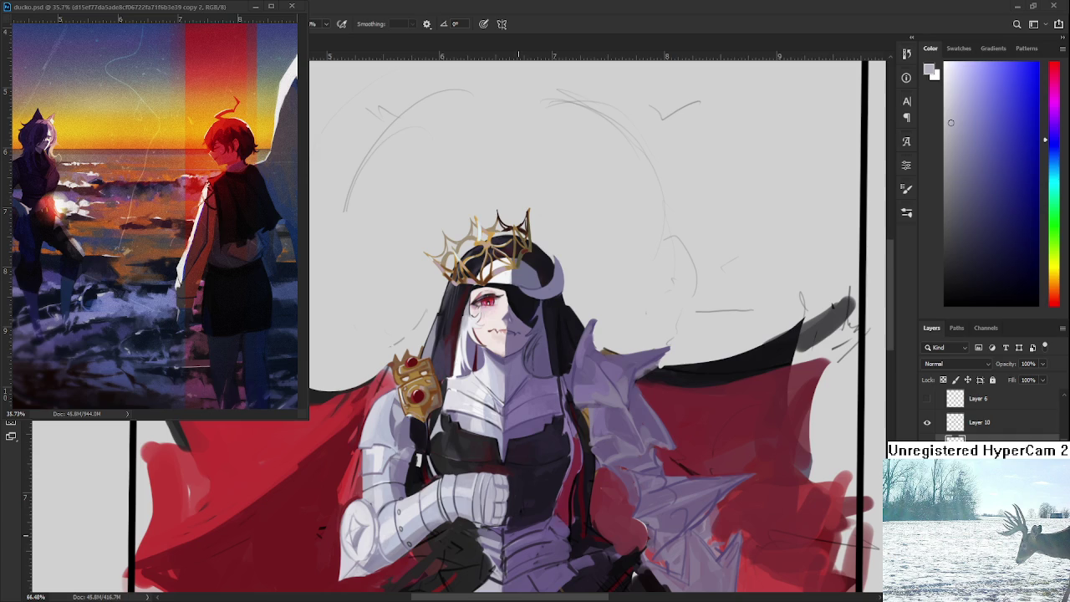
Zoom into the fist and sample dark and light greys from the armour
scroll(481, 489, up, 2)
scroll(480, 489, up, 2)
scroll(481, 489, up, 2)
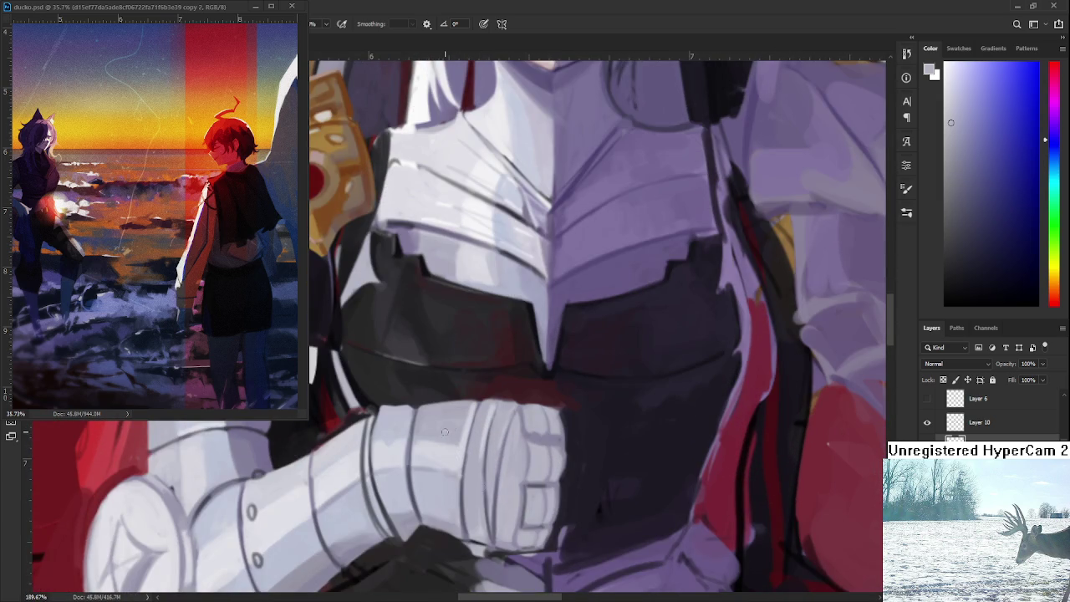
alt+click(382, 506)
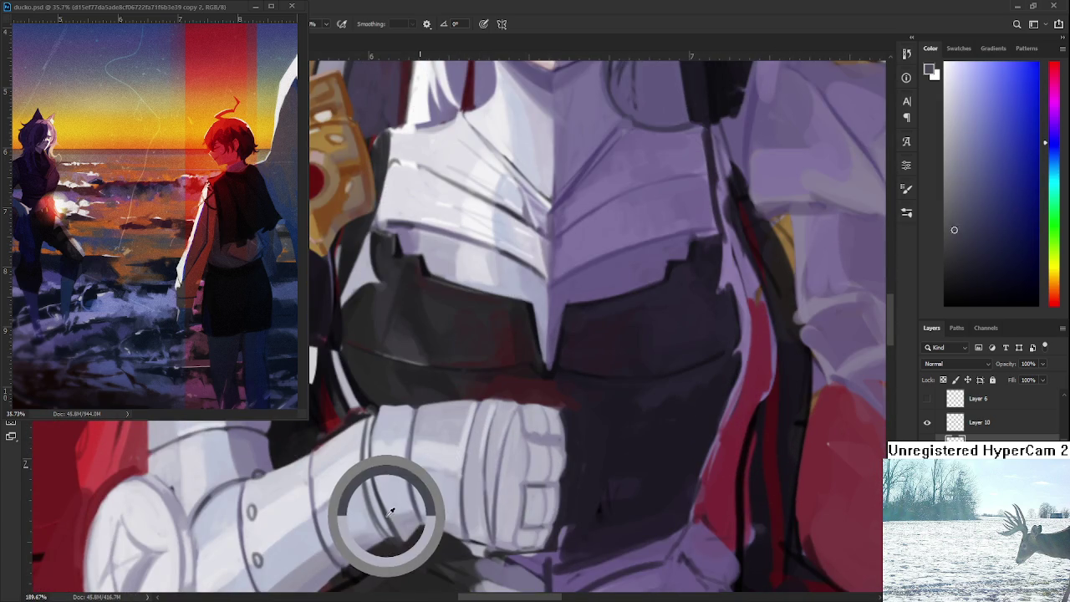
alt+click(473, 525)
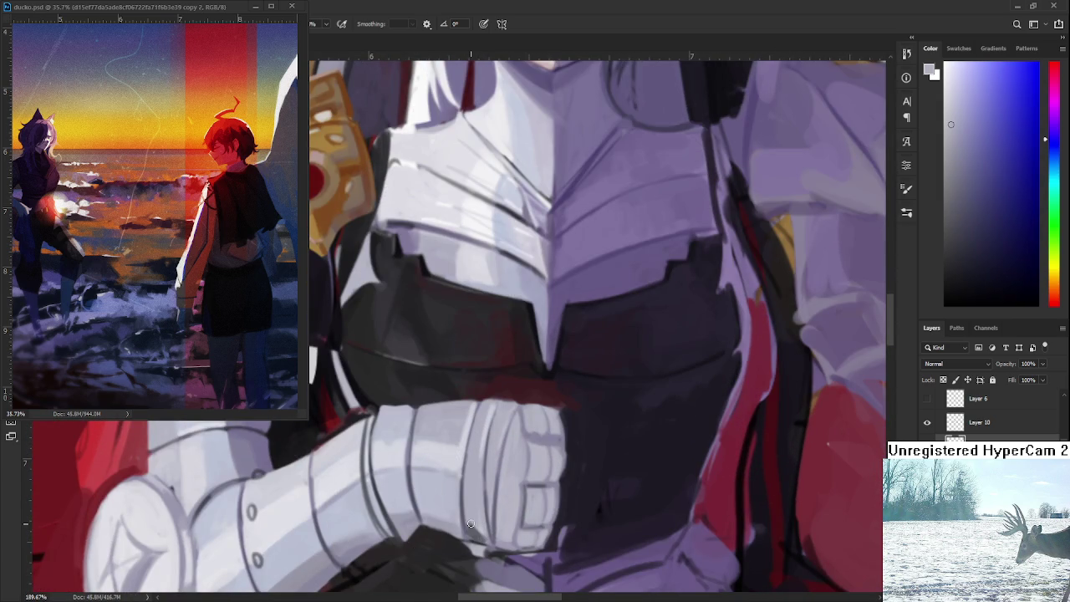
alt+click(468, 522)
alt+click(488, 532)
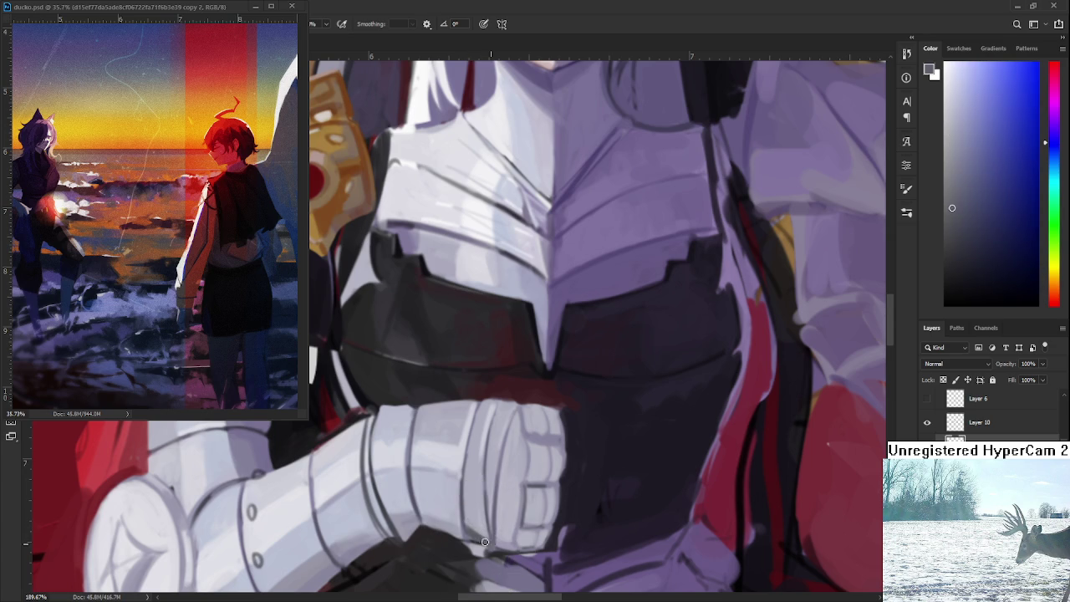
Alternate lighter and darker greys across the gauntlet plates, then zoom out
alt+click(513, 546)
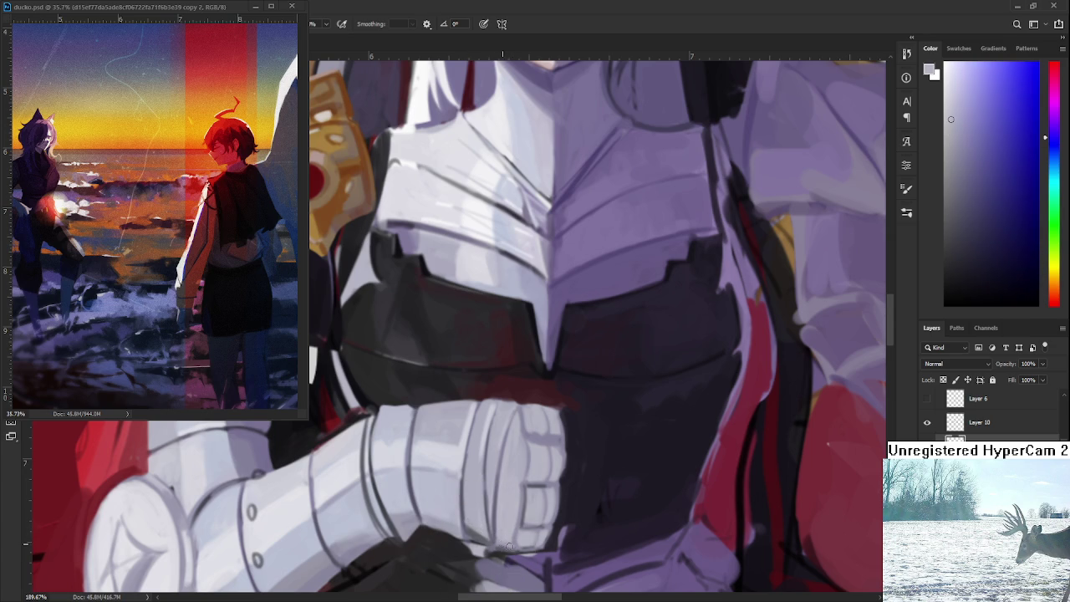
alt+click(504, 538)
alt+click(490, 537)
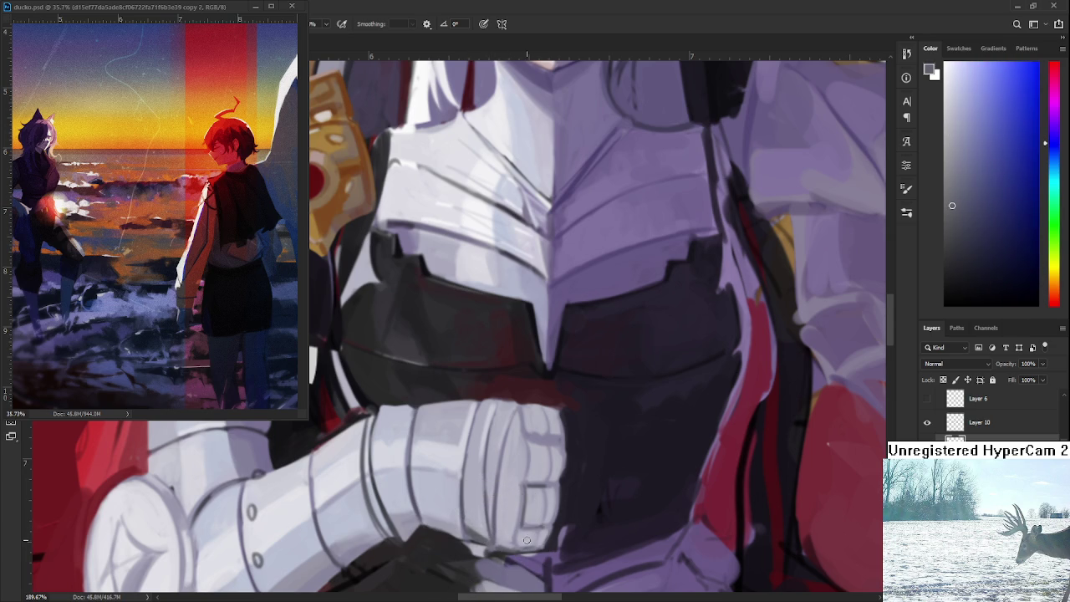
alt+click(520, 540)
alt+click(528, 530)
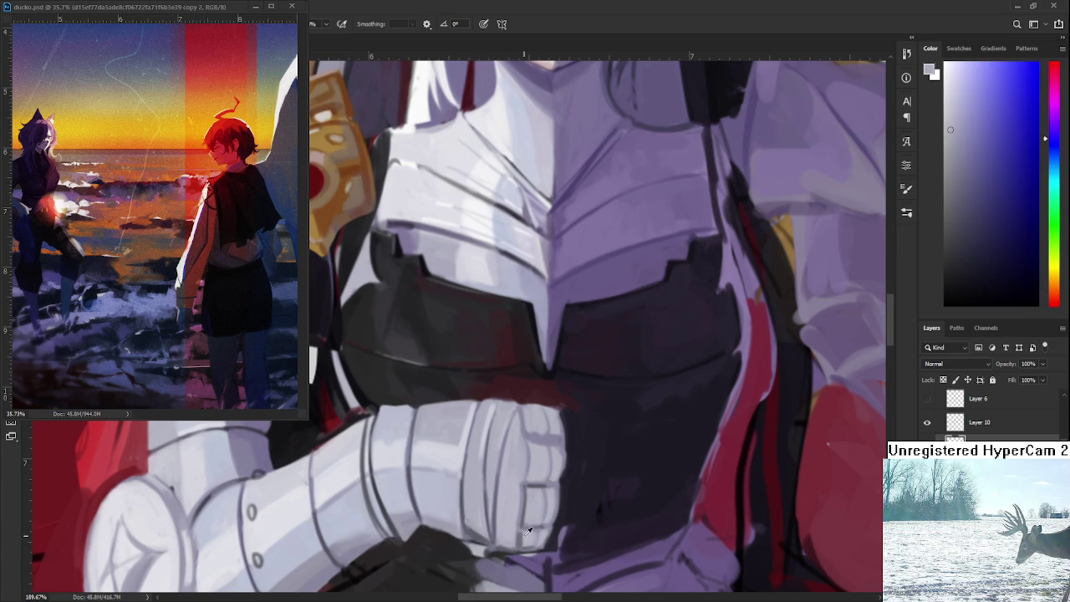
scroll(584, 390, down, 2)
scroll(577, 393, down, 2)
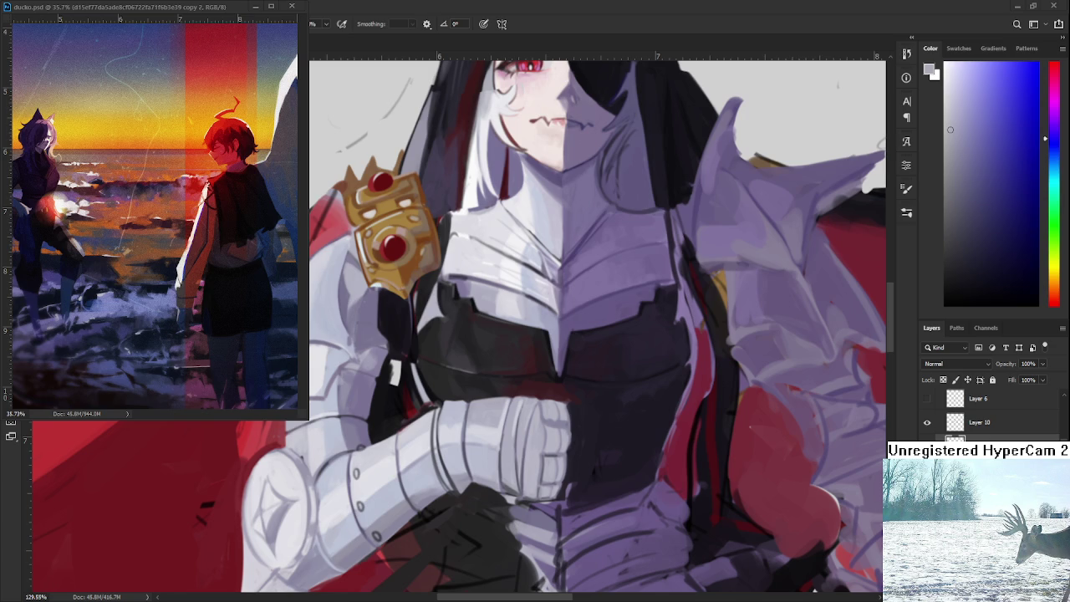
scroll(500, 429, up, 2)
Zoom in and sample darker and lighter greys from the knuckle plates
scroll(500, 429, up, 2)
scroll(500, 429, up, 2)
alt+click(441, 473)
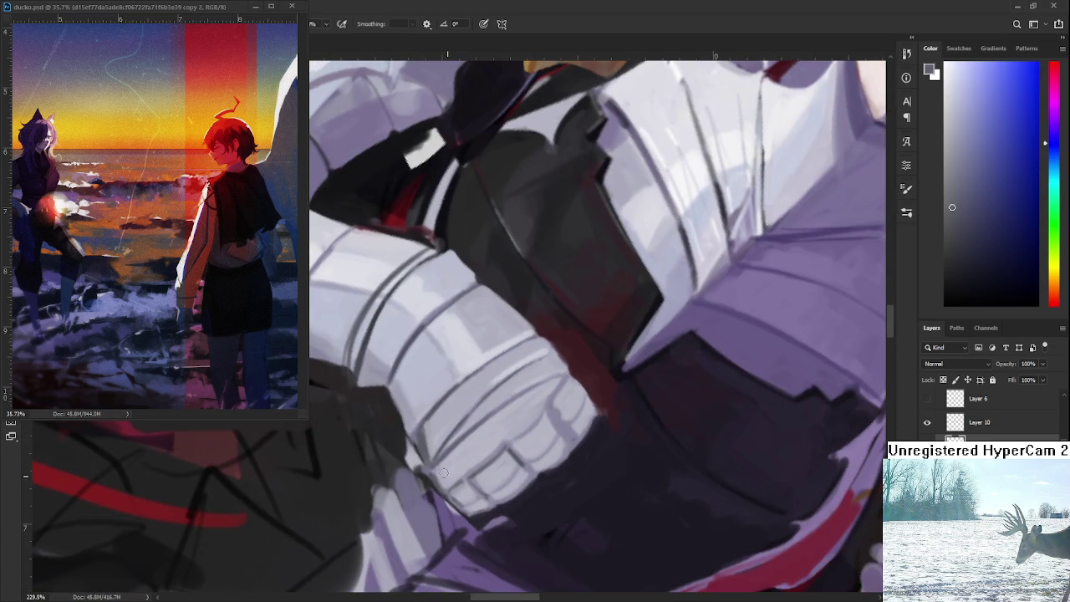
alt+click(445, 468)
alt+click(437, 461)
alt+click(444, 468)
alt+click(485, 502)
alt+click(464, 487)
alt+click(487, 481)
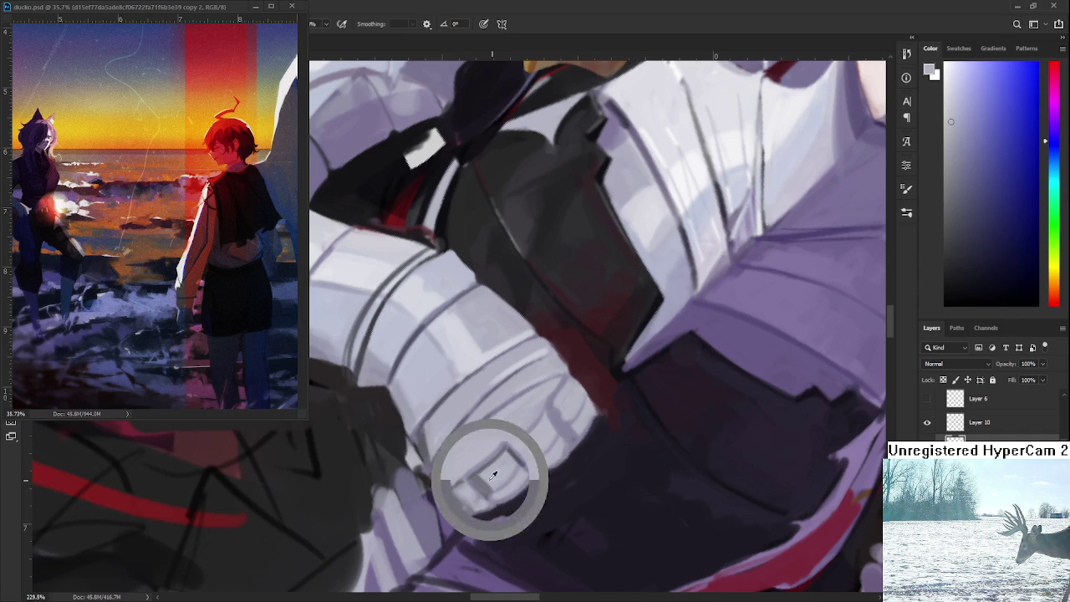
Tilt the canvas to highlight the knuckles, then fit the whole figure in view
key(r)
drag(487, 481, 494, 254)
alt+click(488, 352)
key(r)
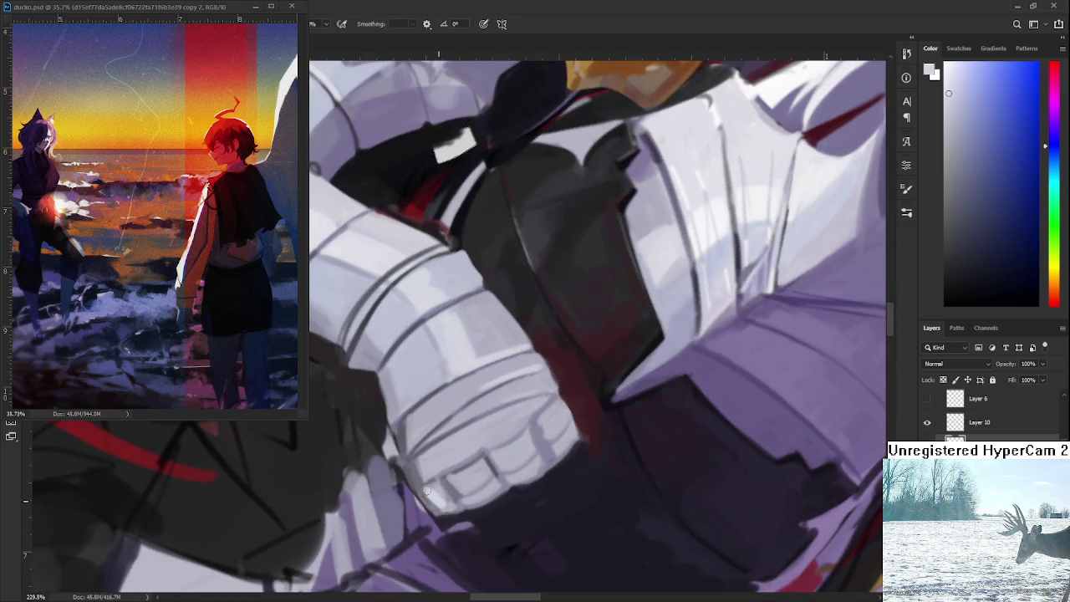
alt+click(457, 483)
key(r)
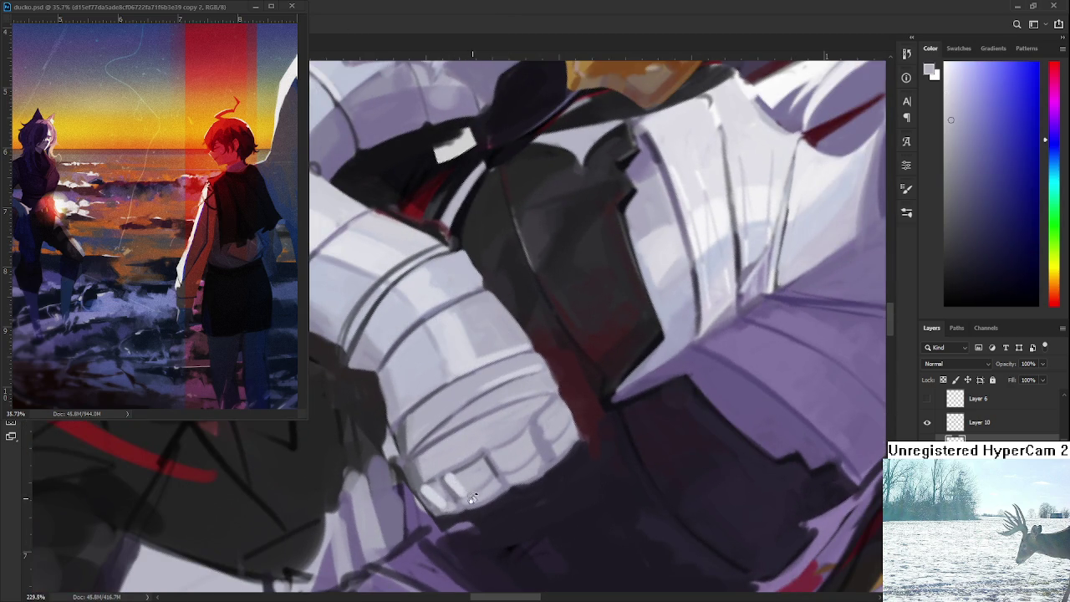
drag(457, 485, 579, 415)
key(ctrl+0)
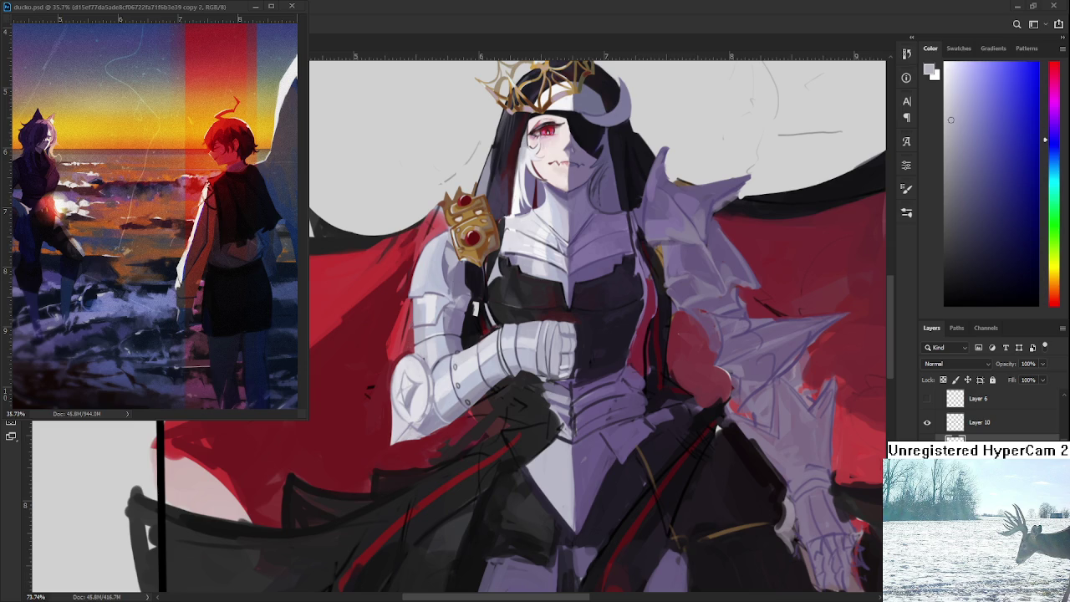
scroll(454, 401, down, 6)
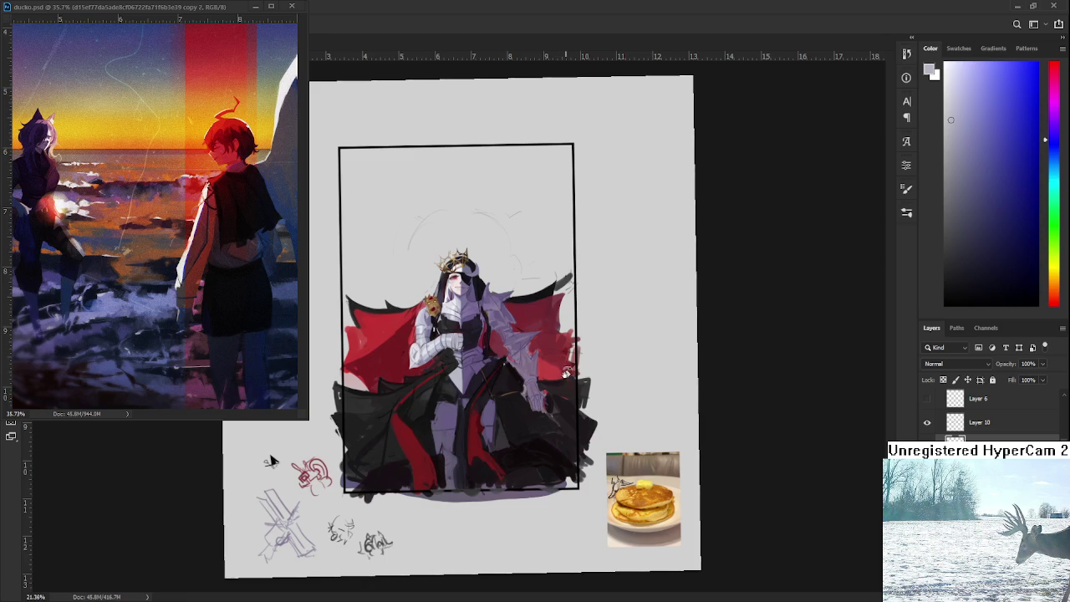
Paint thin near-black lines under the fist using a colour sampled from the dark armour
scroll(541, 413, up, 4)
scroll(540, 413, up, 3)
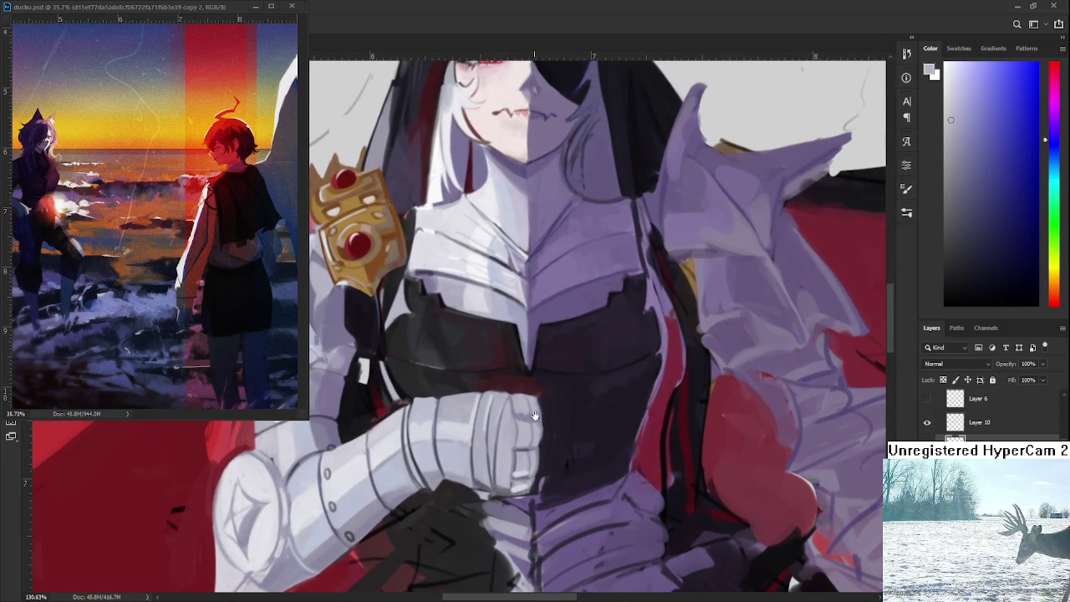
key(b)
alt+click(398, 393)
alt+click(398, 393)
drag(390, 366, 395, 401)
alt+click(392, 383)
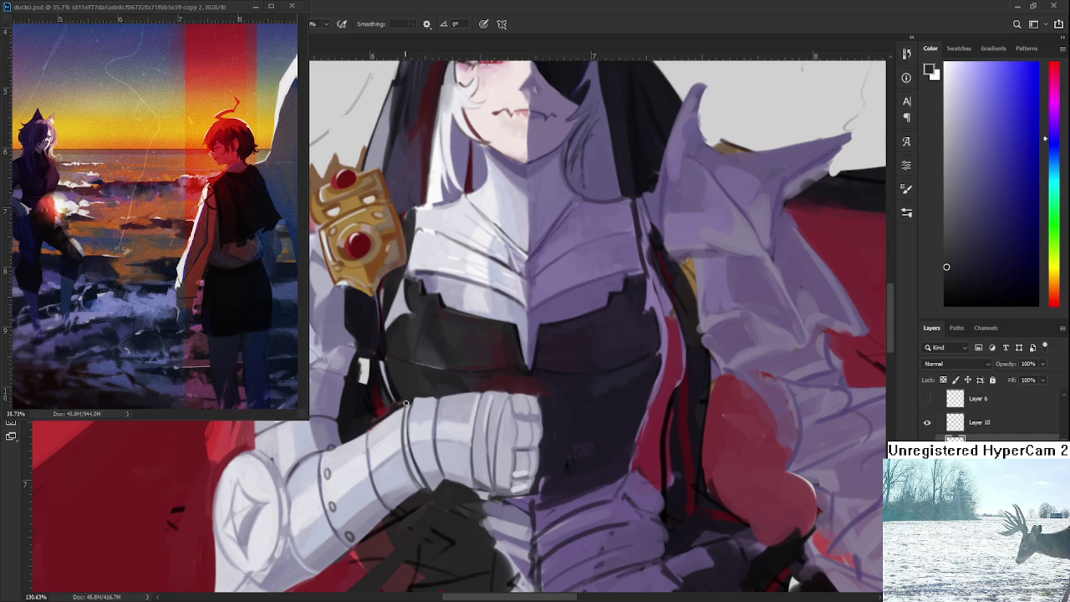
Shift the figure in view and zoom in close on the gauntlet
scroll(415, 392, down, 6)
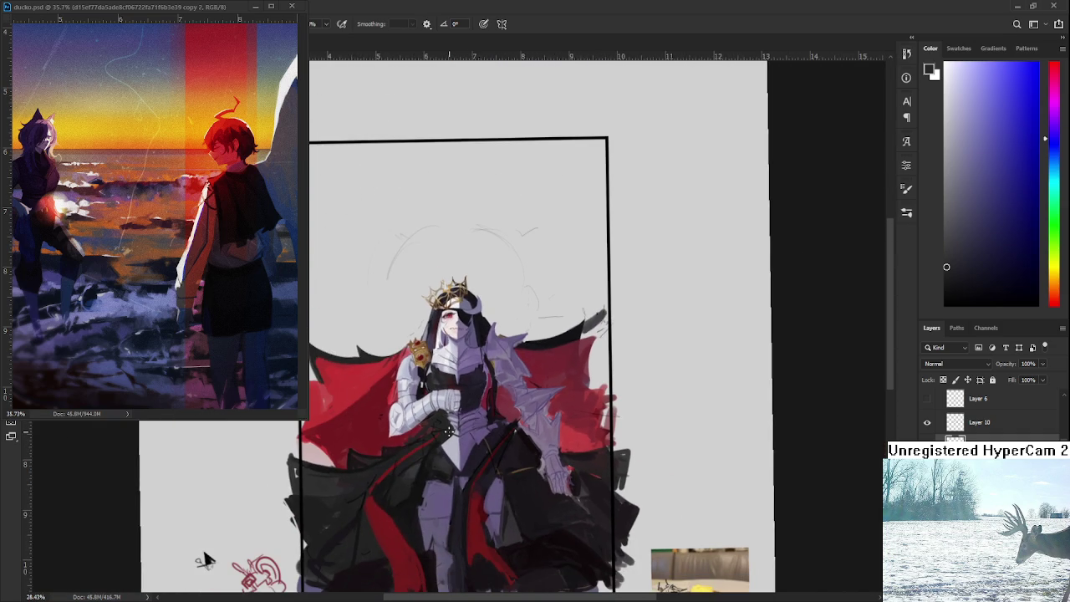
scroll(477, 387, up, 3)
drag(473, 384, 551, 442)
scroll(551, 443, up, 1)
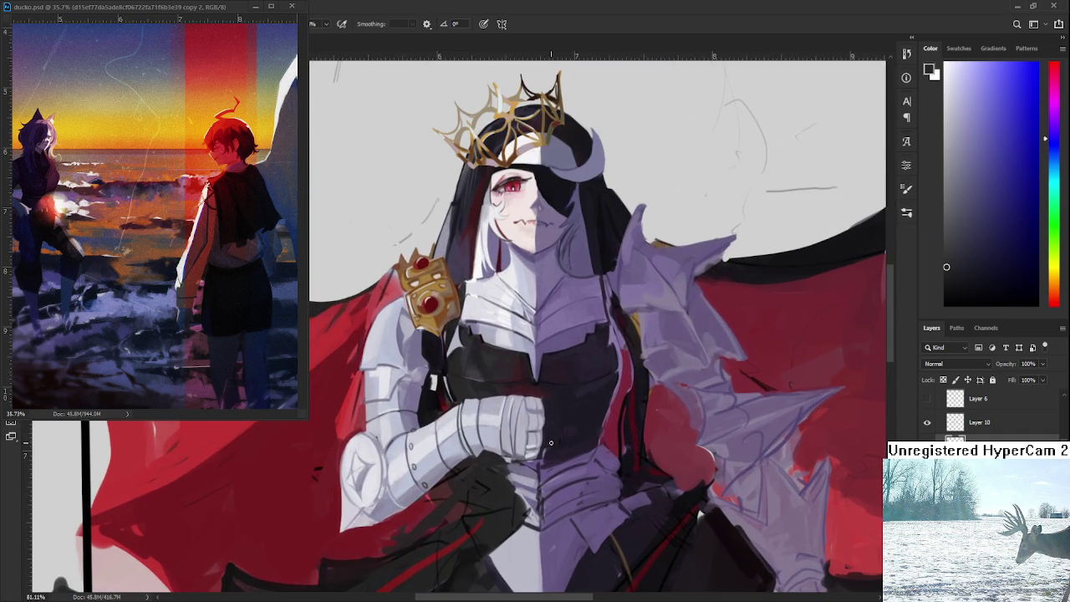
scroll(551, 442, up, 1)
scroll(551, 442, up, 1)
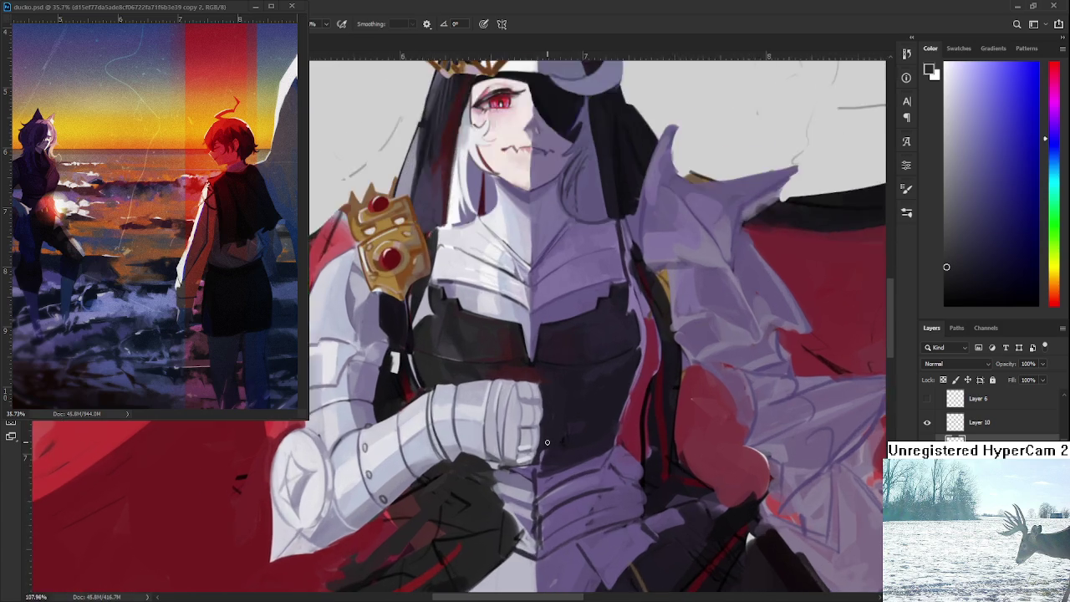
scroll(543, 442, up, 1)
scroll(518, 443, up, 1)
scroll(401, 460, up, 1)
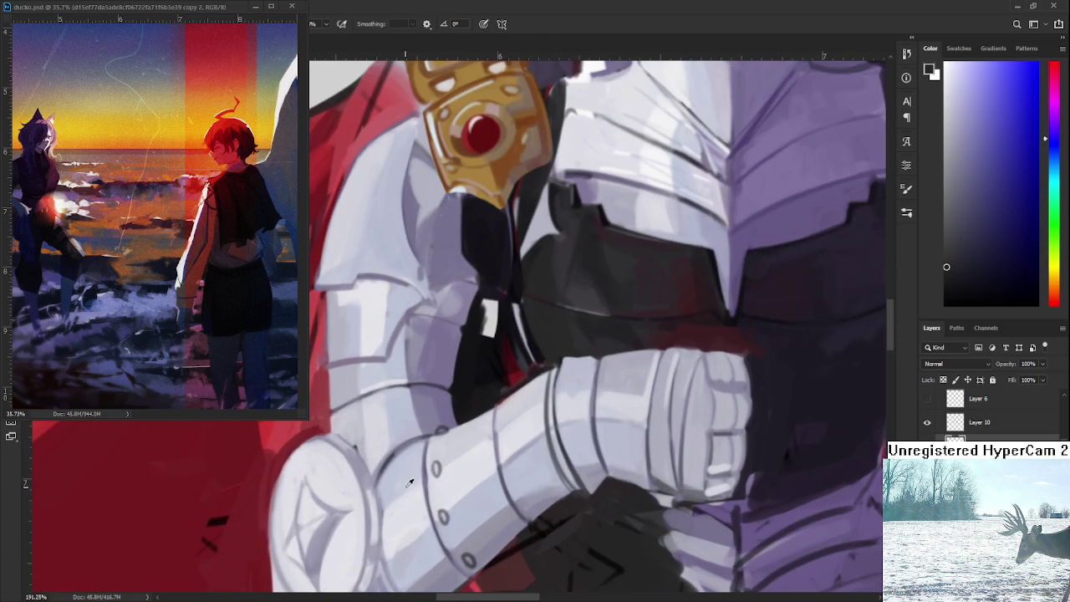
Draw thin dark lines along the gauntlet's lower edge and between the knuckle plates
drag(577, 422, 512, 444)
click(978, 243)
mouse_move(607, 425)
mouse_down()
mouse_move(524, 415)
mouse_move(403, 443)
mouse_up()
scroll(524, 416, up, 1)
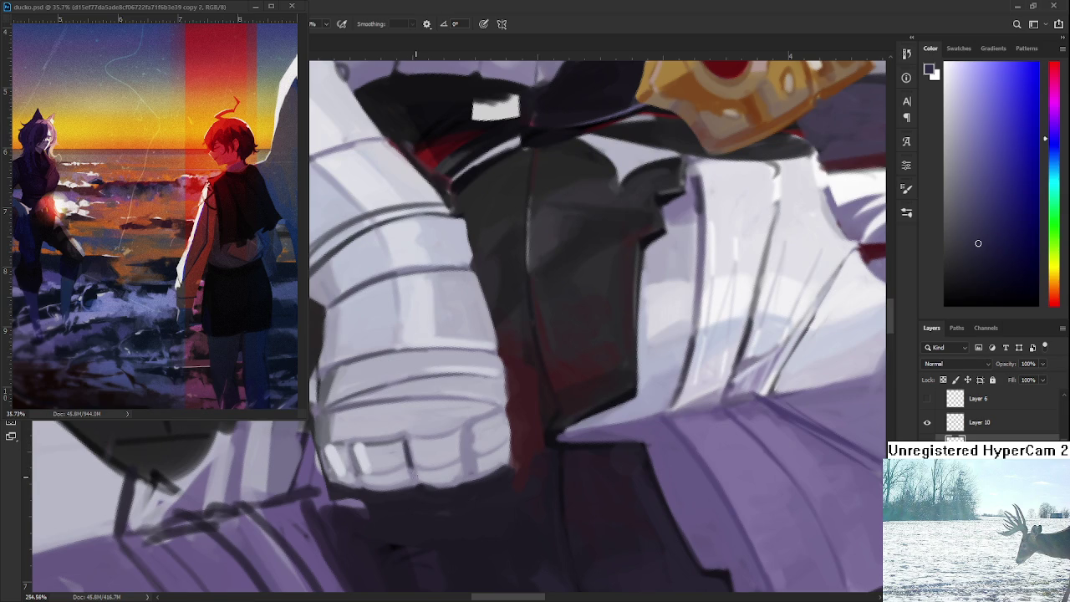
mouse_move(362, 473)
mouse_down()
mouse_move(405, 469)
mouse_move(359, 480)
mouse_up()
drag(466, 430, 469, 456)
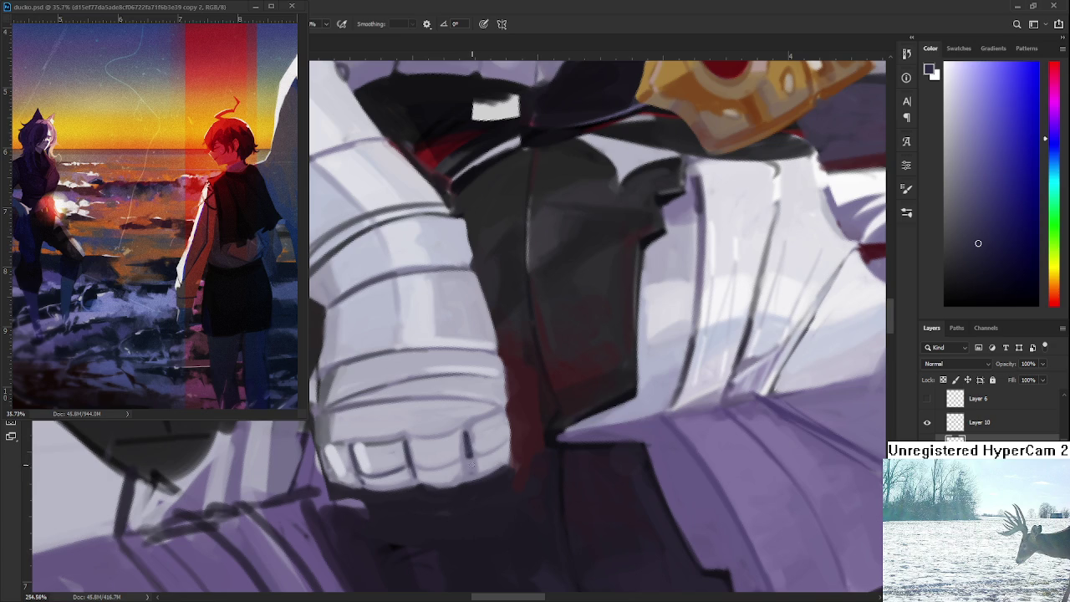
Redo the misplaced knuckle line, add a short upper-edge line, and lighten with light grey
key(r)
mouse_move(467, 430)
mouse_down()
mouse_move(507, 439)
mouse_move(561, 370)
mouse_move(511, 378)
mouse_move(536, 412)
mouse_up()
key(ctrl+z)
drag(533, 358, 538, 408)
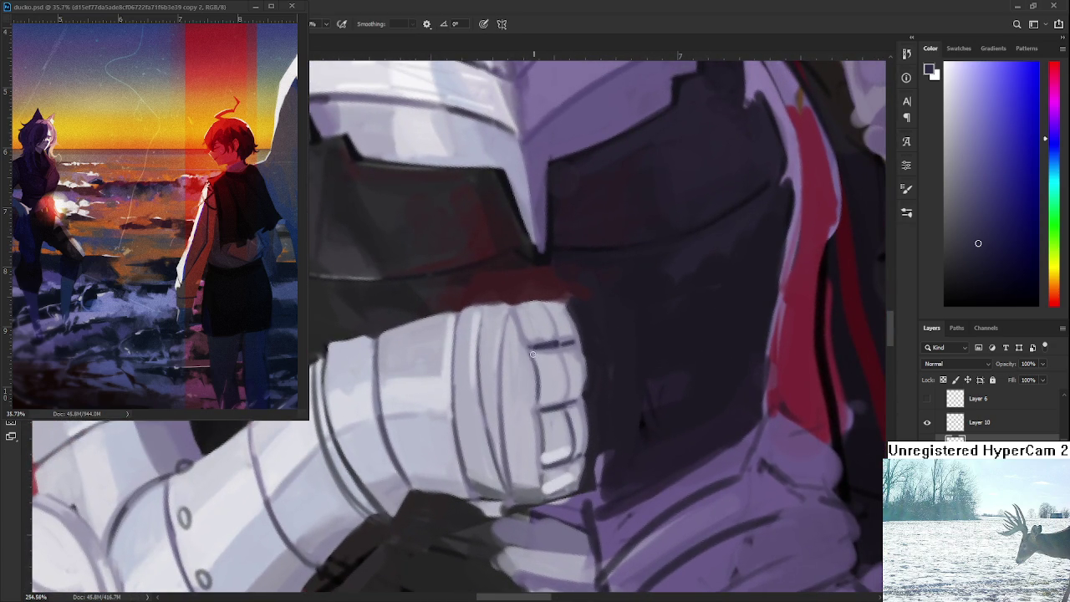
mouse_move(515, 309)
mouse_down()
mouse_move(528, 343)
mouse_move(525, 331)
mouse_move(548, 341)
mouse_up()
alt+click(526, 323)
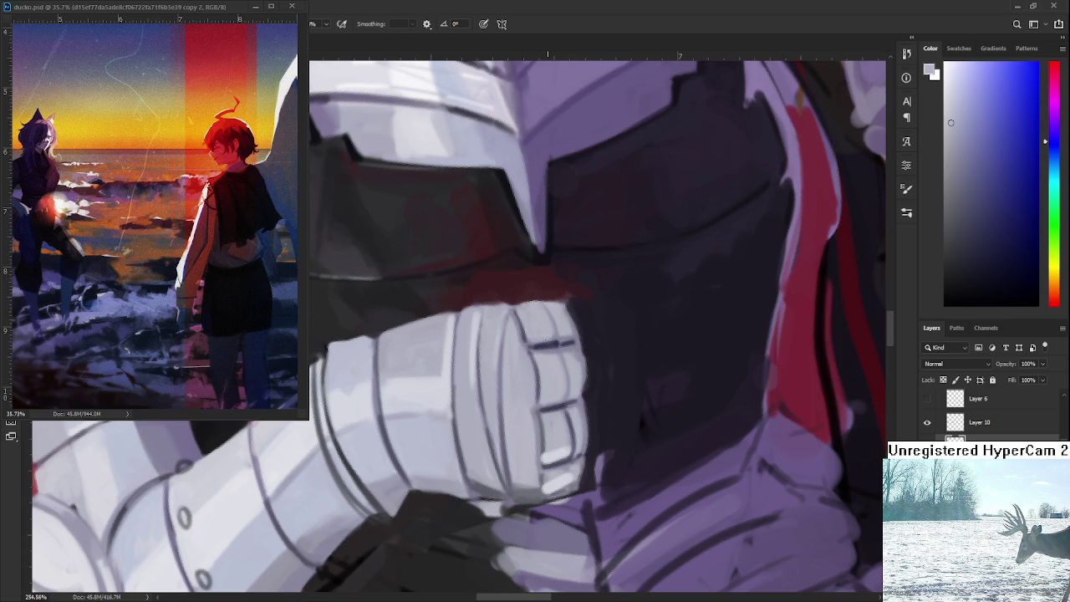
scroll(571, 317, down, 3)
scroll(571, 318, down, 3)
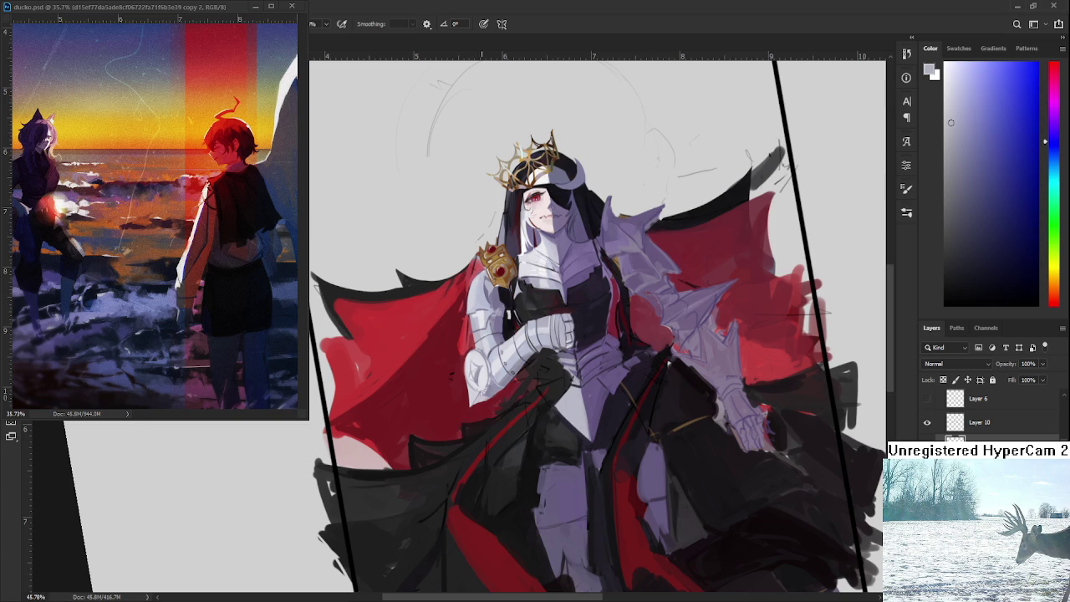
Zoom in on the hand, angle the canvas, and paint light grey strokes on the knuckle
scroll(334, 530, down, 5)
scroll(525, 357, up, 5)
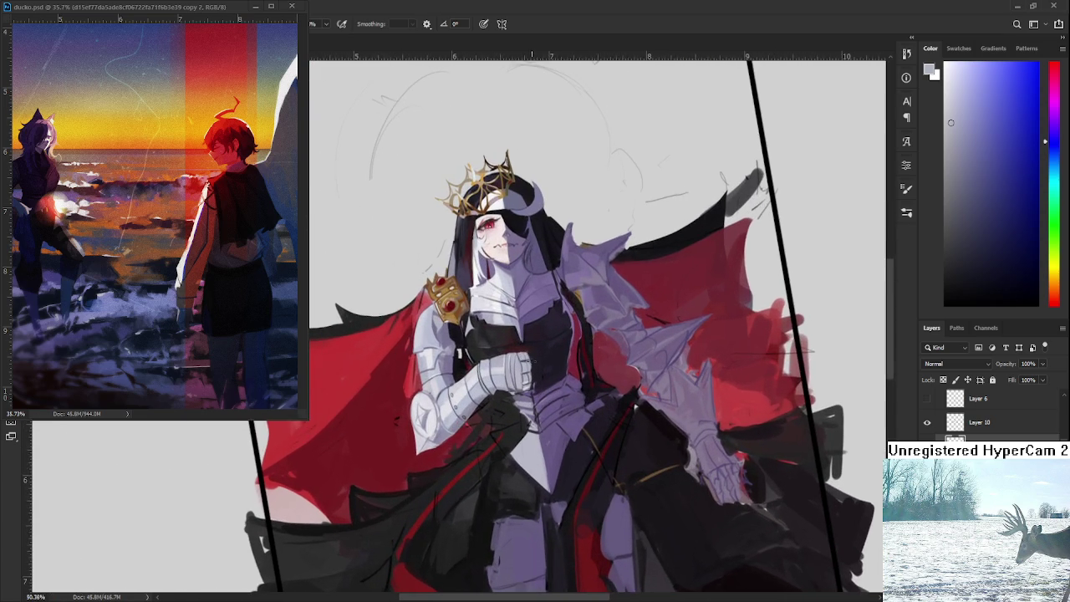
scroll(525, 357, up, 2)
scroll(531, 360, up, 2)
scroll(537, 363, up, 2)
scroll(544, 368, up, 2)
scroll(544, 368, up, 1)
drag(544, 368, 468, 428)
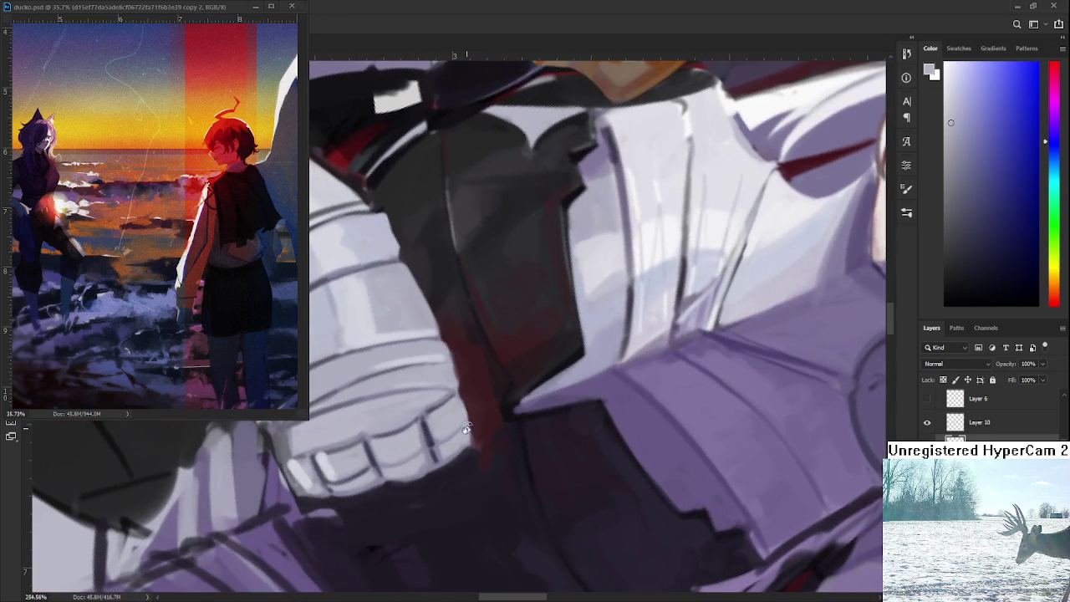
alt+click(426, 415)
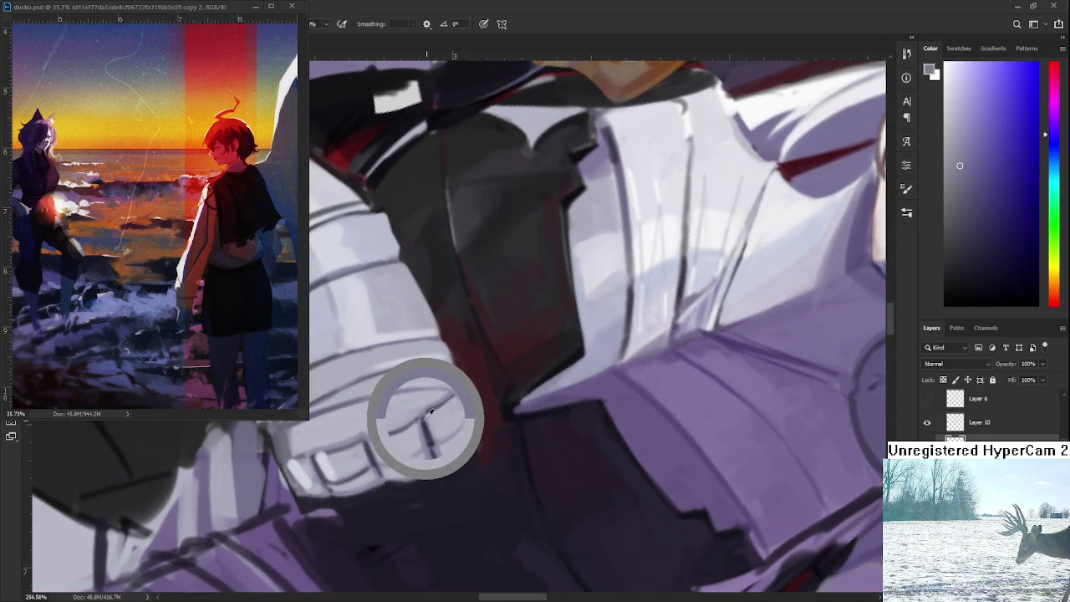
drag(426, 418, 436, 440)
Sample a lighter grey, then rotate the view back and zoom out
alt+click(441, 432)
alt+click(441, 432)
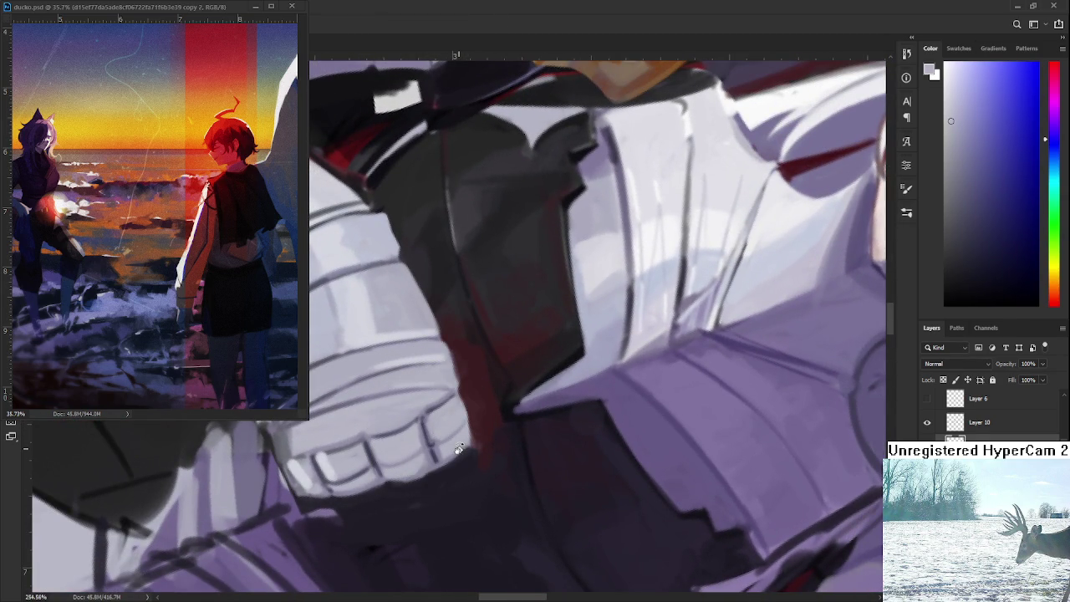
drag(447, 460, 520, 391)
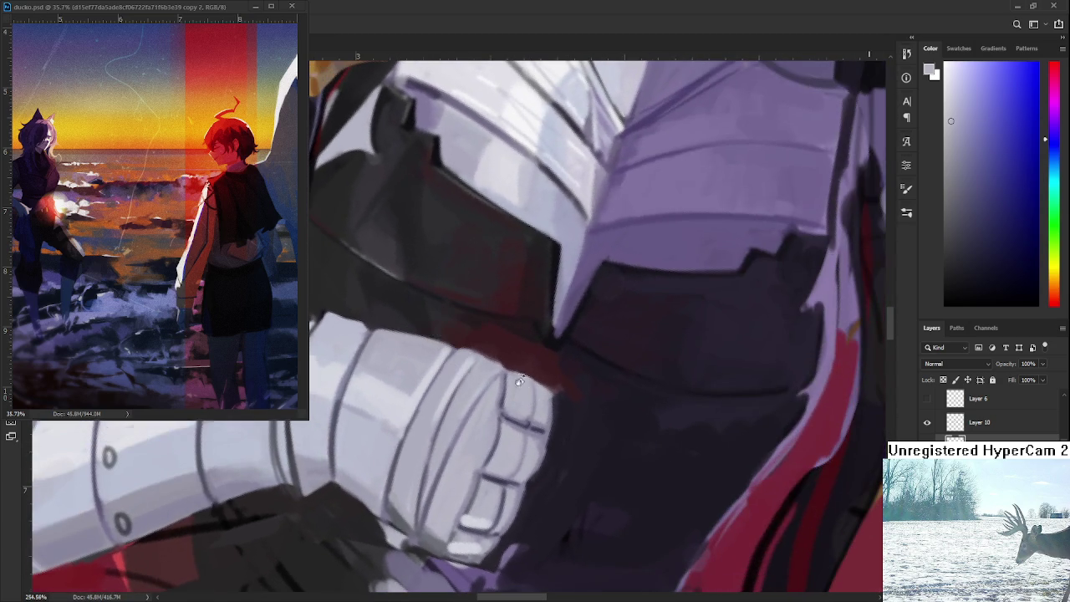
scroll(527, 402, down, 2)
scroll(533, 414, down, 2)
scroll(539, 426, down, 2)
drag(541, 433, 544, 435)
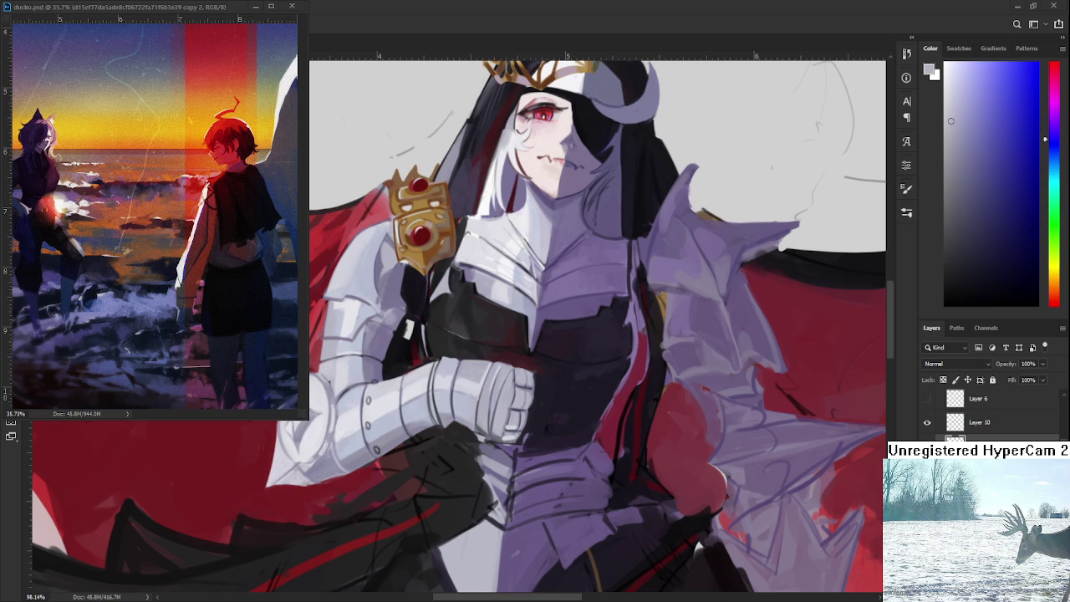
Sample a gauntlet grey and paint over the red strip below its lower edge
drag(487, 429, 513, 425)
scroll(513, 425, down, 5)
drag(282, 568, 216, 516)
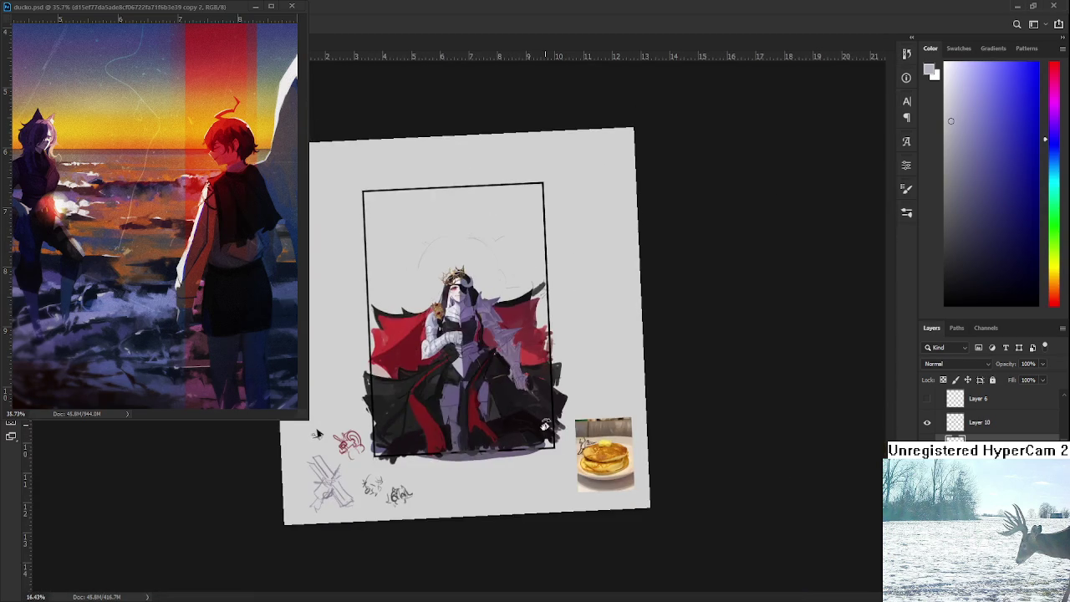
mouse_move(520, 357)
mouse_down()
mouse_move(433, 353)
mouse_move(560, 352)
mouse_up()
scroll(433, 353, up, 5)
scroll(433, 353, up, 2)
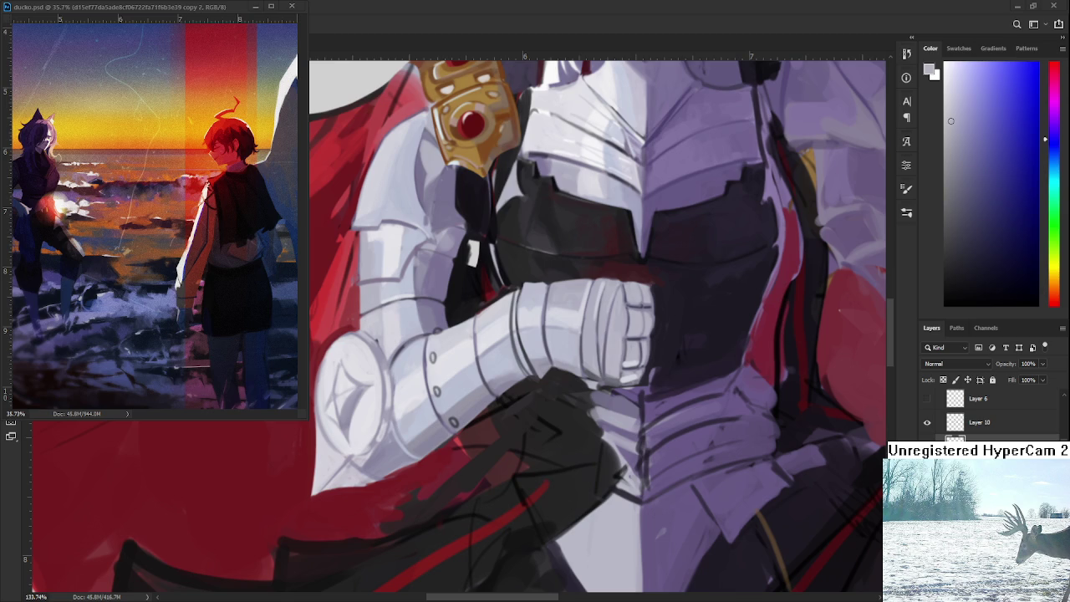
scroll(406, 442, up, 2)
alt+click(577, 330)
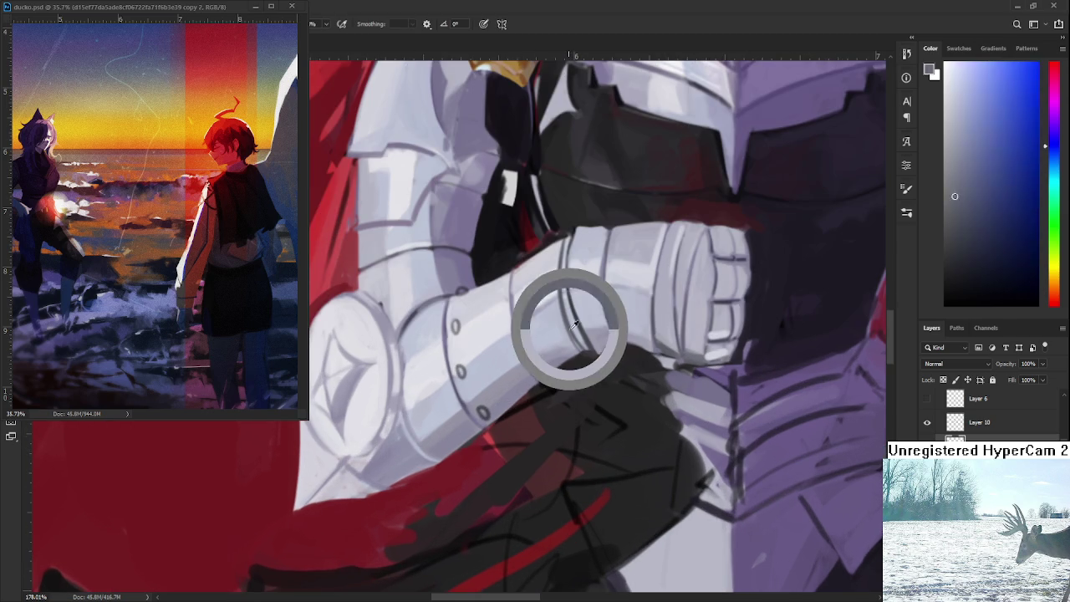
scroll(544, 334, down, 2)
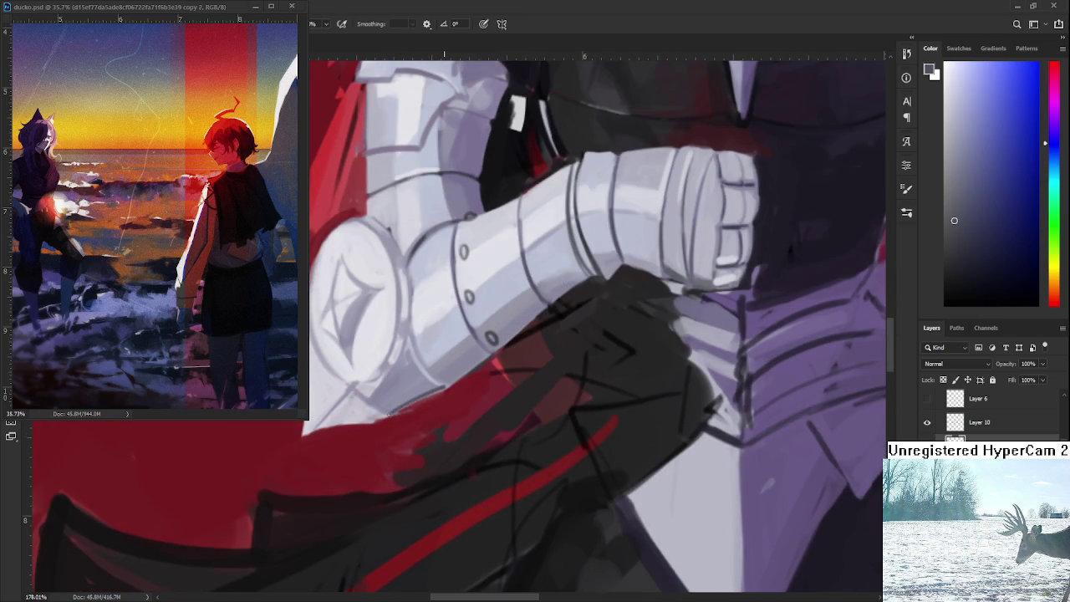
mouse_move(410, 402)
mouse_down()
mouse_move(447, 389)
mouse_move(392, 414)
mouse_up()
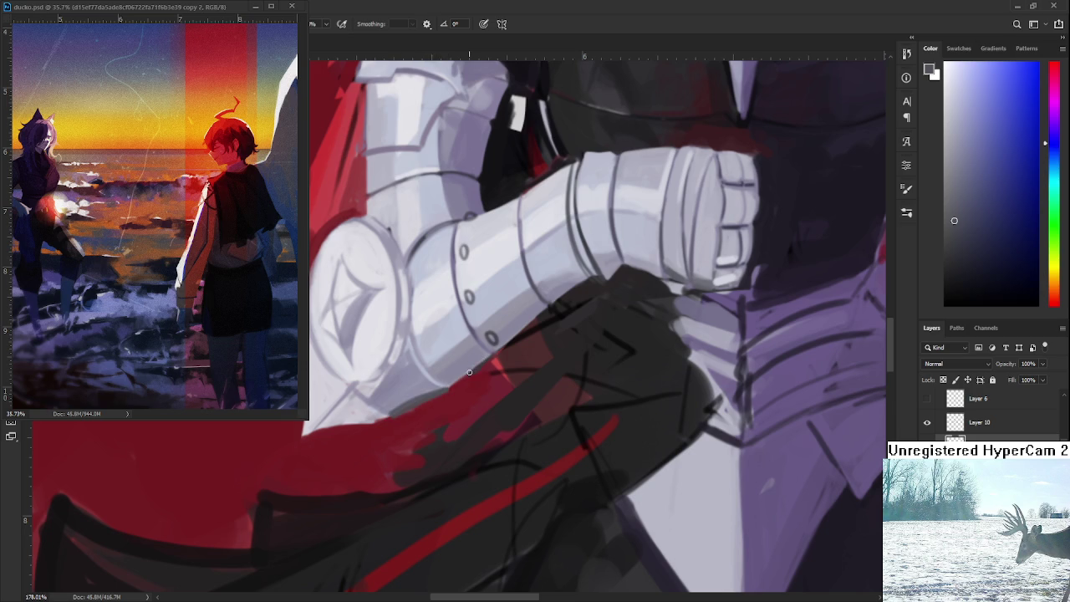
Resample armour and cape colours while rotating the view, then reset it upright
alt+click(410, 407)
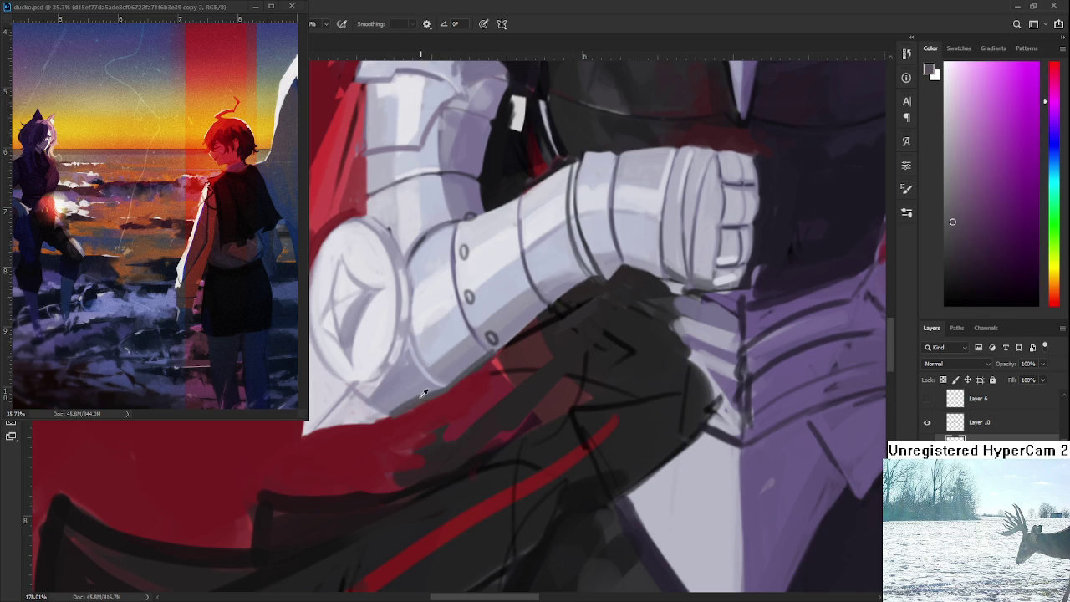
alt+click(399, 409)
key(r)
mouse_move(399, 409)
mouse_down()
mouse_move(331, 405)
mouse_move(382, 506)
mouse_up()
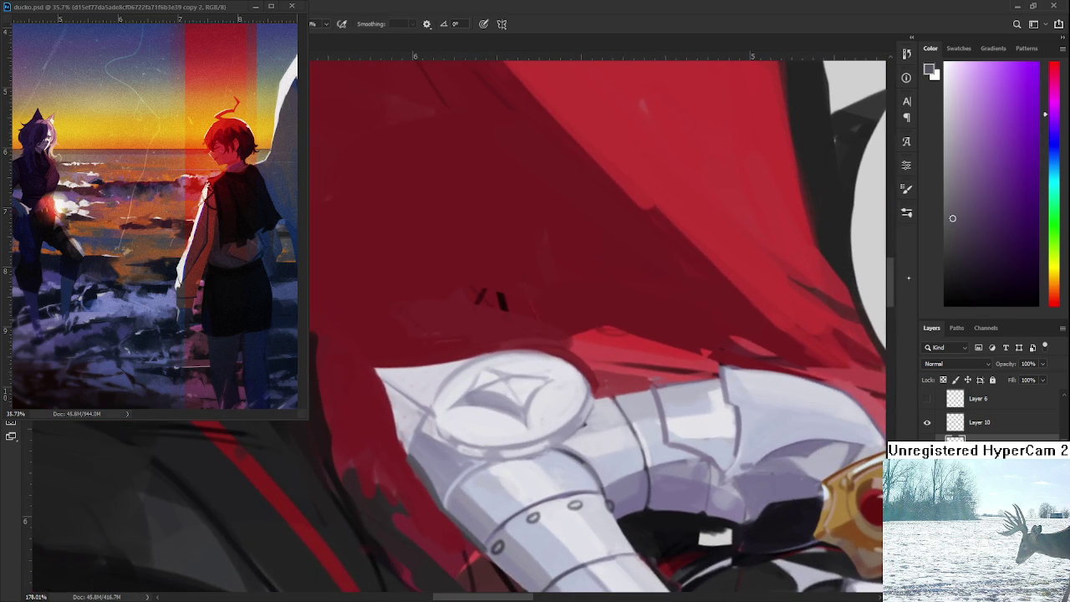
alt+click(387, 408)
key(r)
drag(398, 432, 360, 469)
scroll(735, 428, down, 5)
key(Escape)
drag(561, 480, 516, 490)
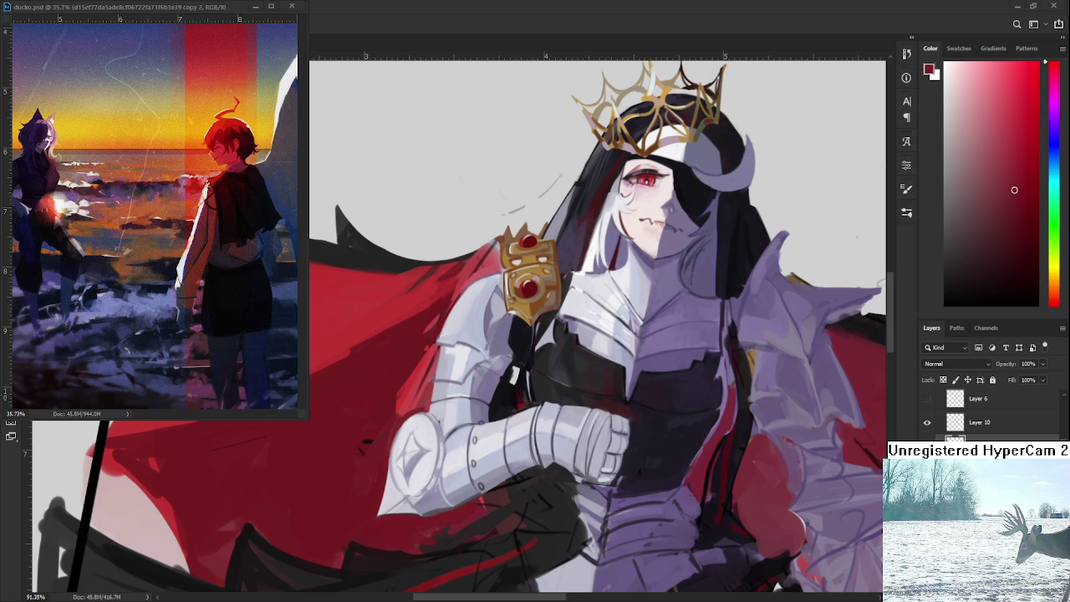
scroll(614, 435, down, 5)
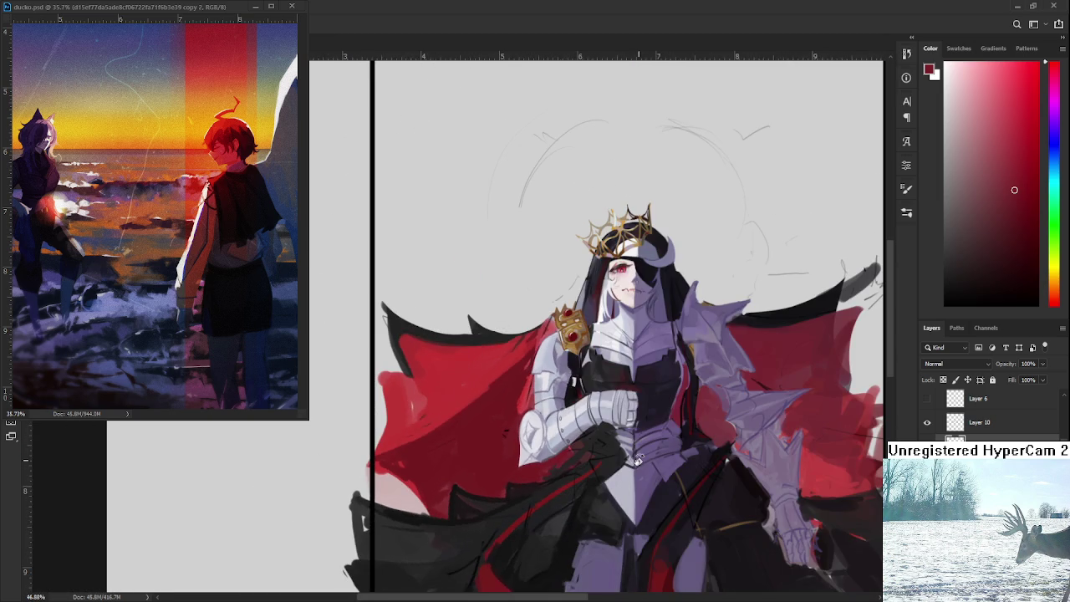
Paint over the strap's white highlight with a dark purple sampled from the armour
scroll(616, 435, up, 1)
scroll(554, 463, up, 1)
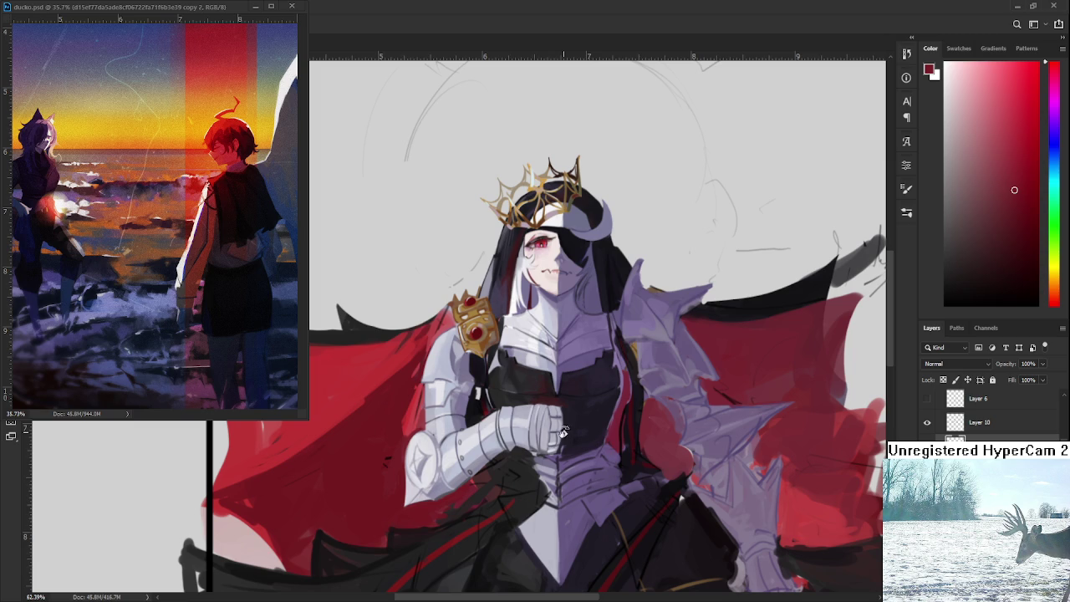
scroll(555, 432, up, 1)
scroll(551, 435, up, 2)
scroll(543, 443, up, 2)
scroll(534, 452, down, 3)
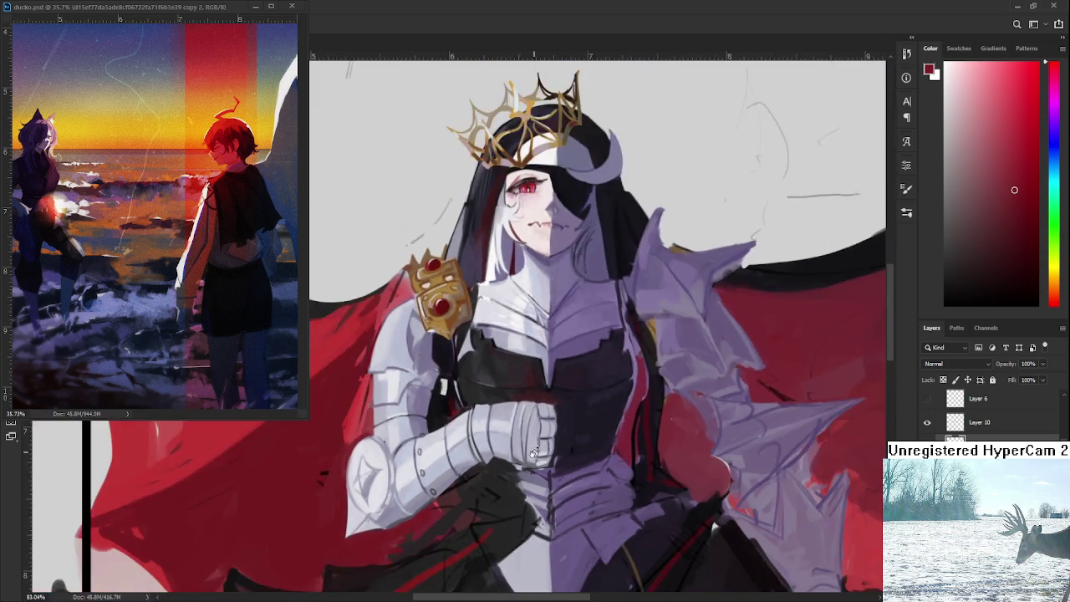
scroll(534, 452, down, 2)
scroll(532, 450, down, 2)
scroll(502, 428, up, 3)
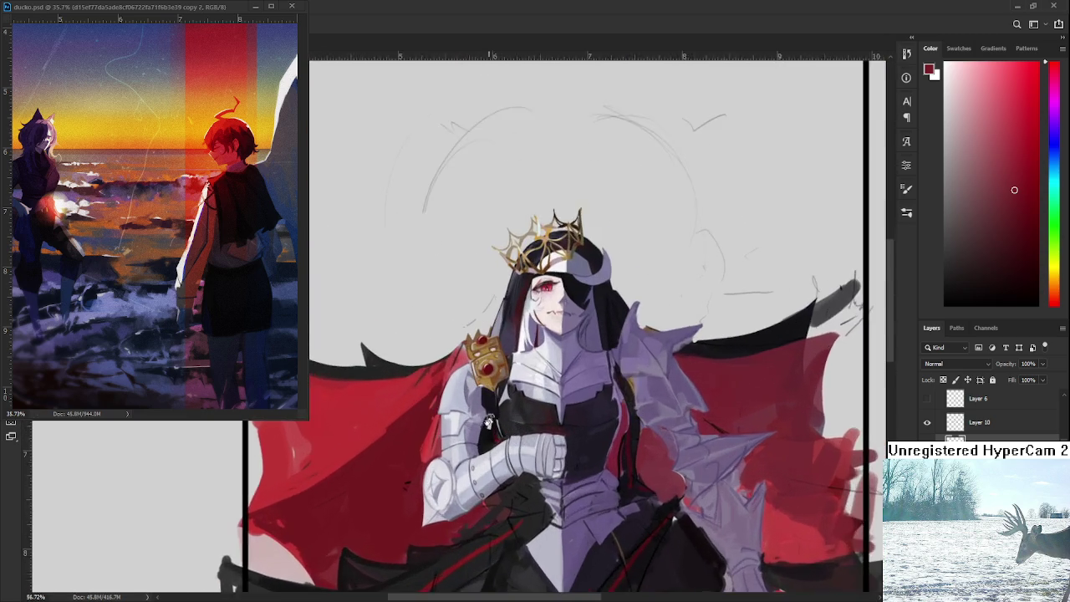
scroll(494, 422, up, 2)
scroll(490, 416, up, 2)
scroll(485, 410, up, 2)
alt+click(481, 407)
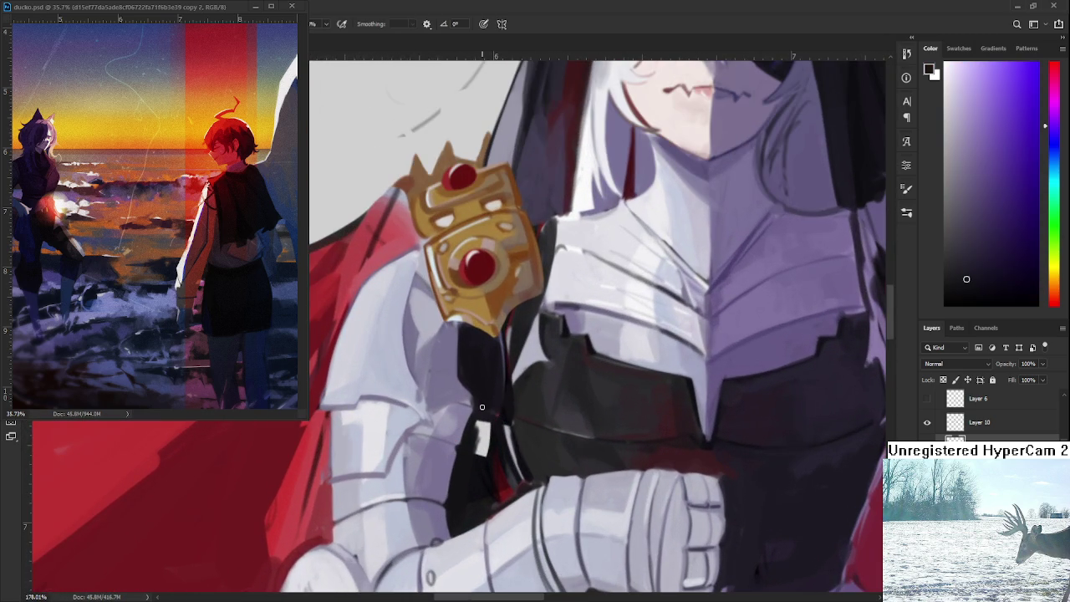
mouse_move(477, 423)
mouse_down()
mouse_move(477, 447)
mouse_move(491, 458)
mouse_move(478, 432)
mouse_up()
Zoom out and back in, then sample a light grey-white from the armour
scroll(468, 415, down, 3)
scroll(477, 434, down, 3)
scroll(489, 477, down, 3)
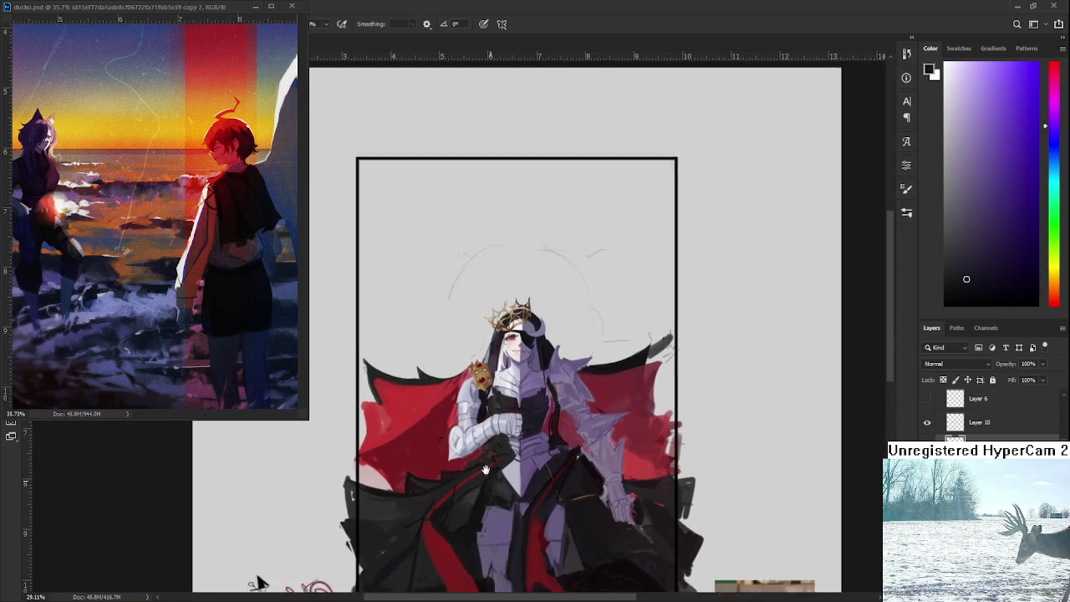
scroll(485, 468, up, 2)
scroll(468, 427, up, 2)
scroll(449, 380, up, 2)
scroll(449, 381, up, 2)
alt+click(452, 374)
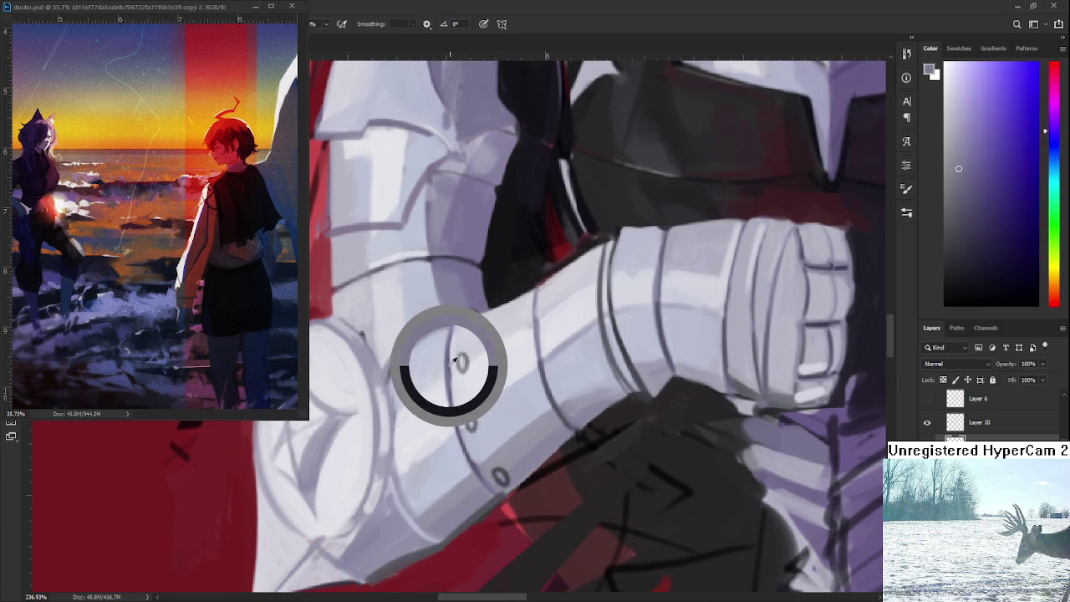
Sample darker greys, a light grey-blue and near-white tones from the forearm armor
alt+click(424, 347)
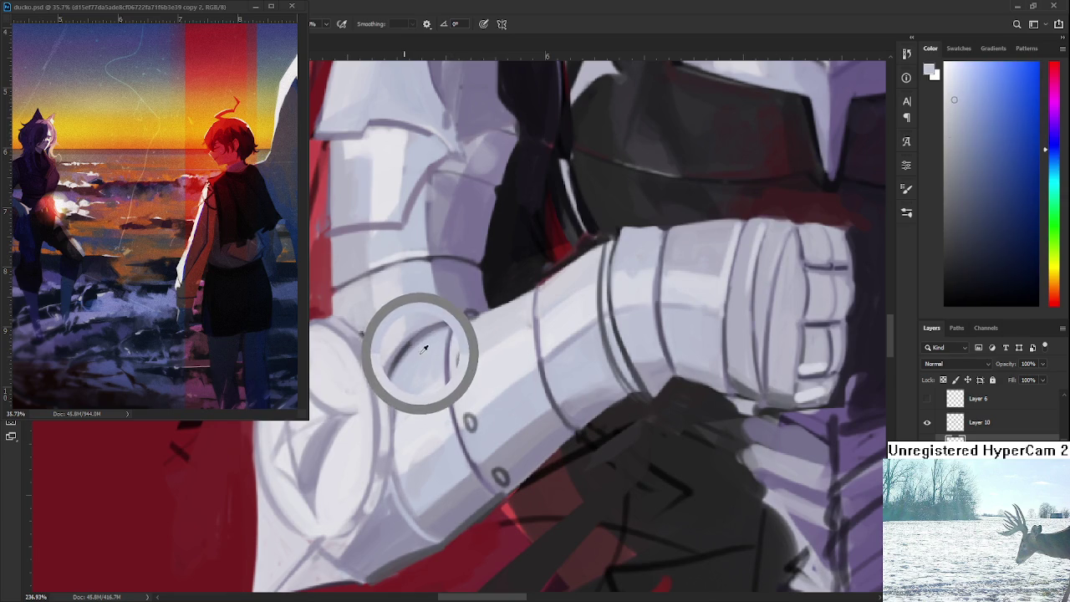
alt+click(409, 343)
drag(410, 343, 402, 341)
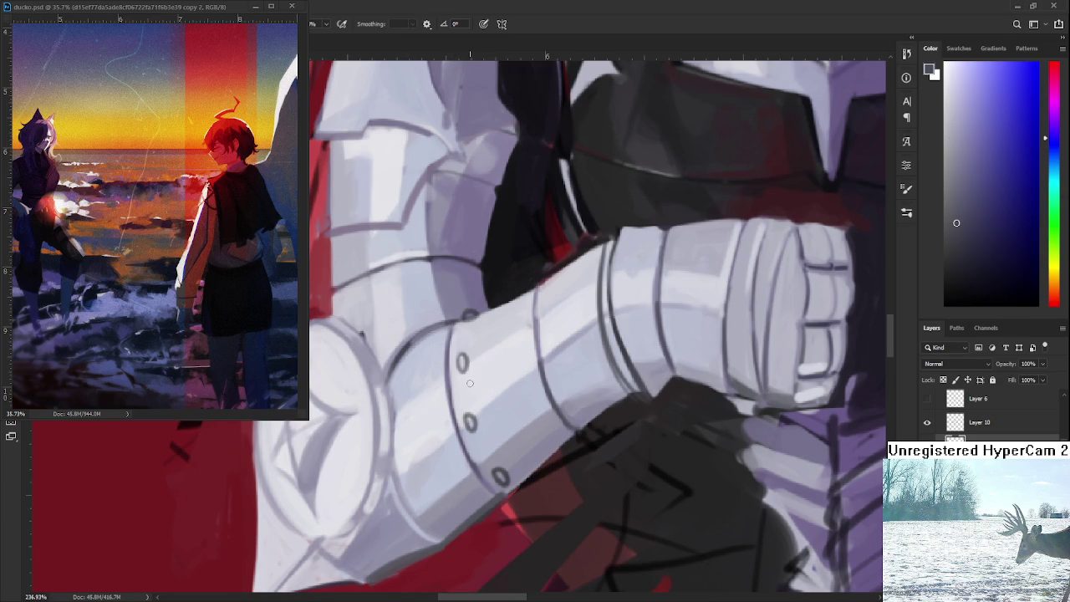
mouse_move(456, 418)
mouse_down()
mouse_move(446, 464)
mouse_move(425, 488)
mouse_up()
alt+click(418, 470)
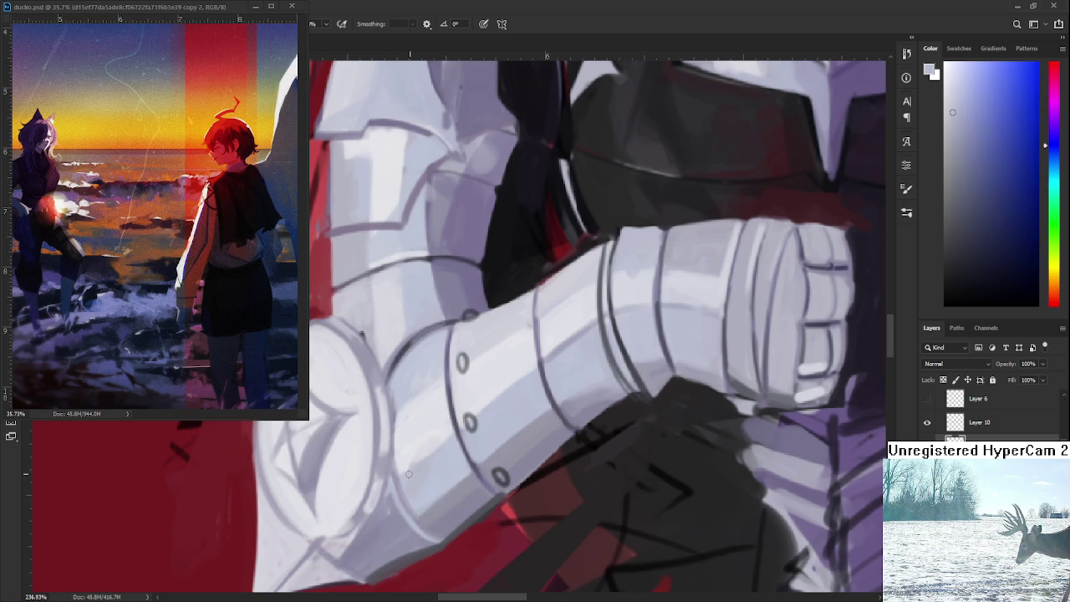
alt+click(431, 436)
alt+click(412, 447)
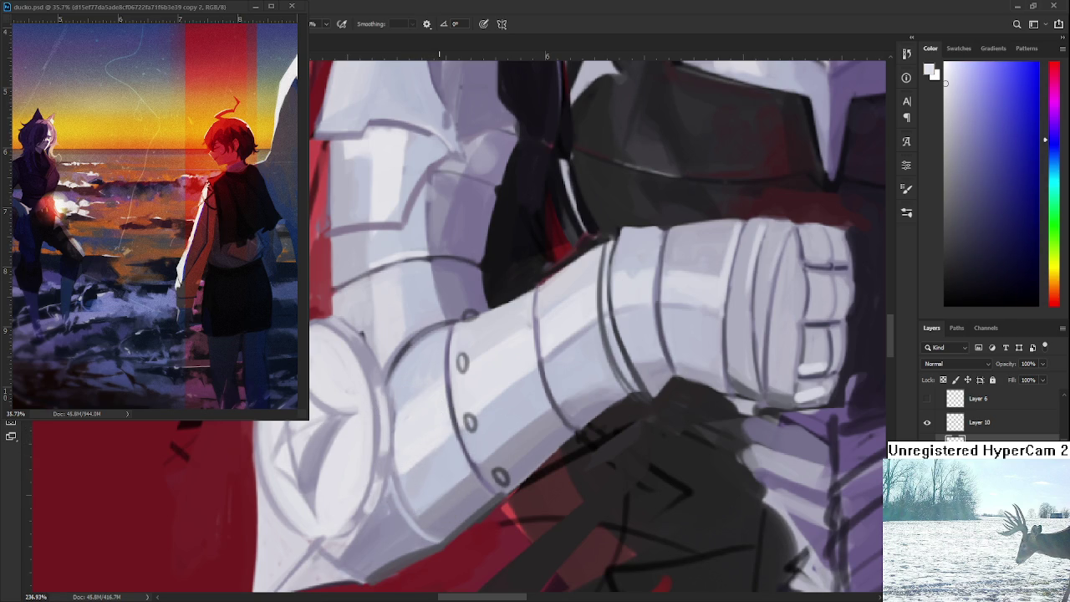
Adjust the zoom around the forearm and sample another armor colour
scroll(493, 376, down, 6)
scroll(535, 362, up, 3)
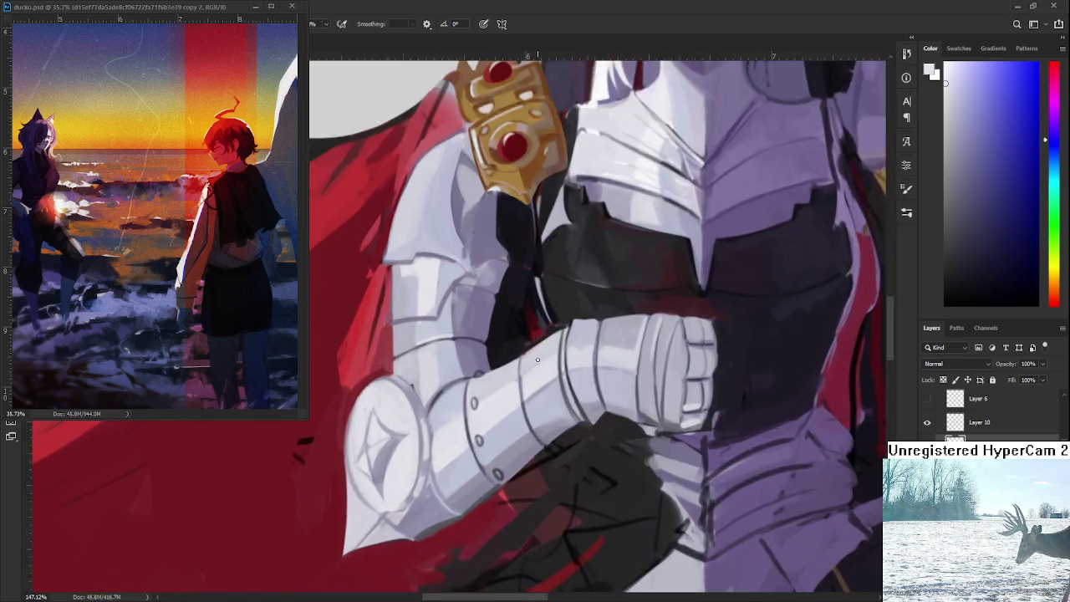
scroll(537, 359, up, 3)
alt+click(493, 405)
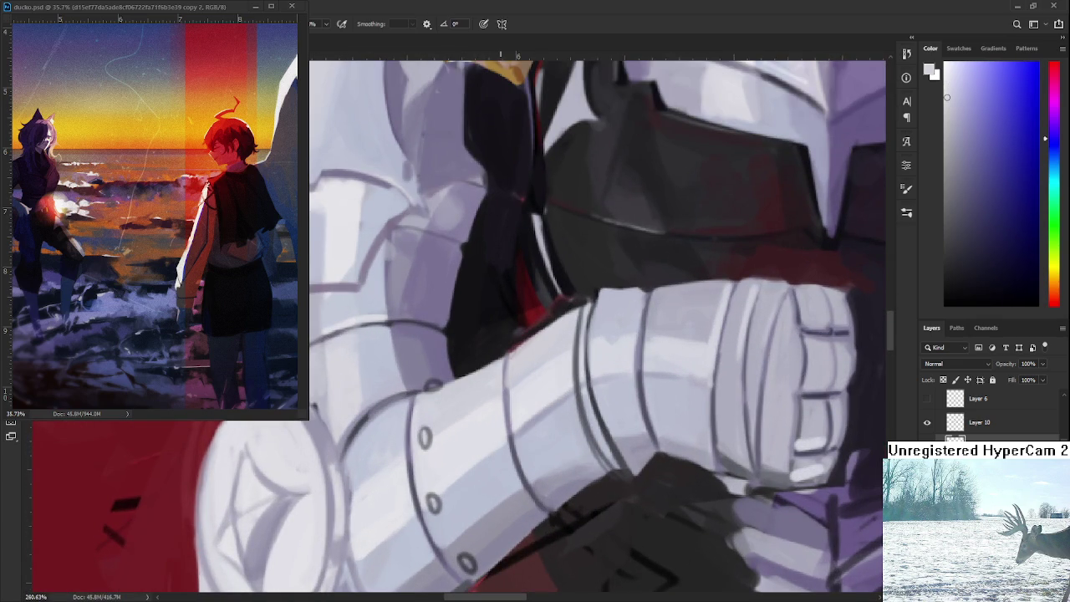
scroll(497, 319, down, 3)
scroll(496, 318, down, 3)
scroll(502, 318, down, 3)
scroll(515, 316, down, 2)
scroll(336, 411, up, 3)
scroll(335, 411, up, 3)
scroll(481, 386, up, 1)
scroll(479, 386, up, 3)
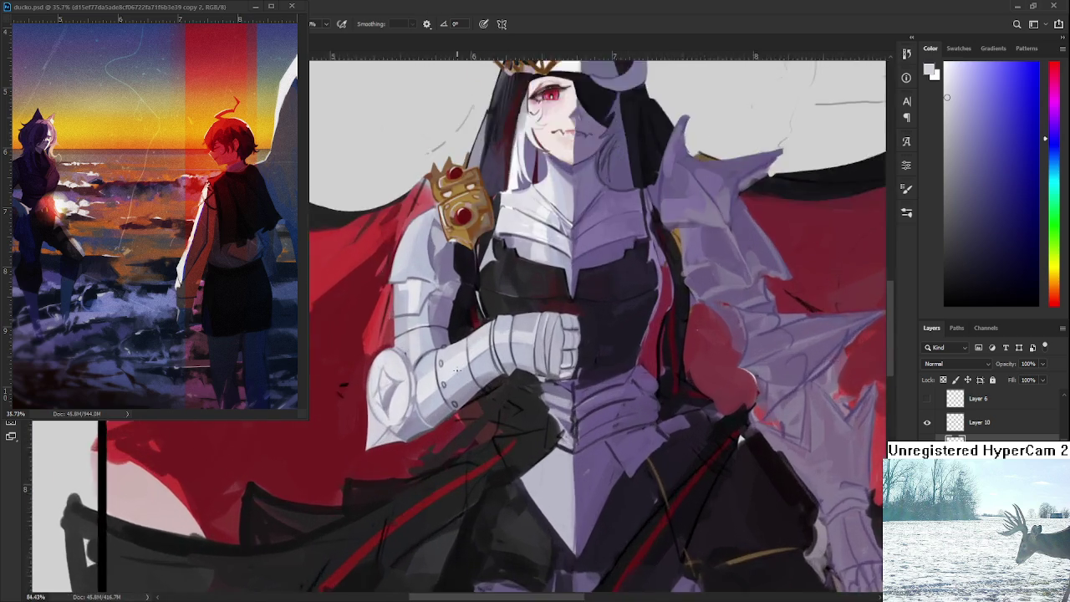
scroll(479, 386, up, 3)
scroll(479, 387, up, 2)
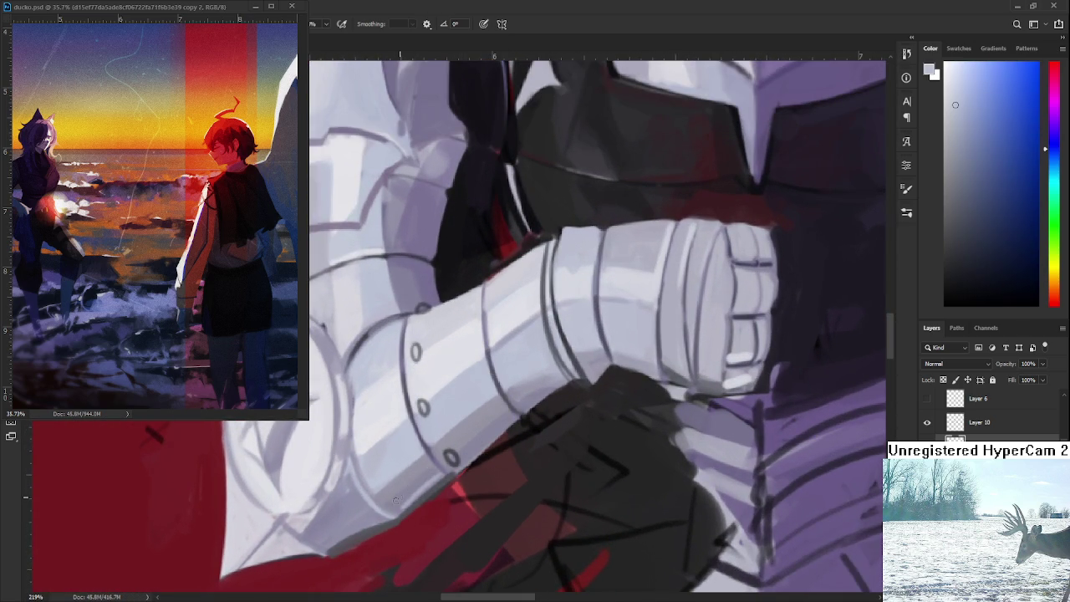
Lighten the forearm's lower edge in white, undoing one misplaced stroke
drag(465, 454, 551, 388)
key(d)
key(x)
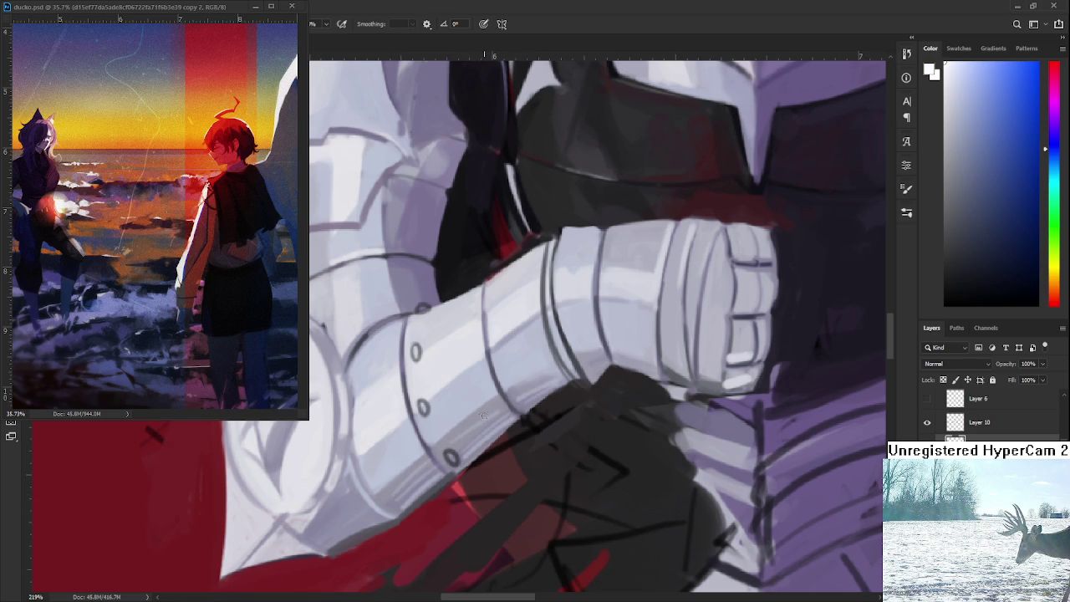
drag(443, 478, 410, 496)
key(ctrl+z)
drag(487, 439, 517, 415)
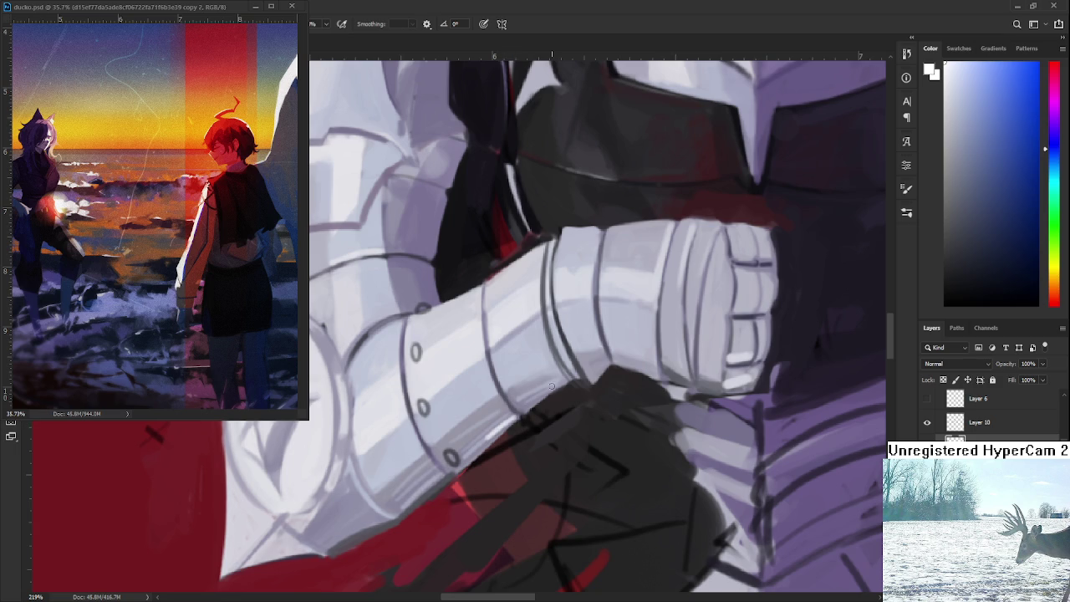
Dab bright highlights onto the three rivets
click(449, 457)
click(419, 407)
click(415, 351)
Resample armor greys, a near-white and a purplish grey
alt+click(451, 456)
alt+click(451, 456)
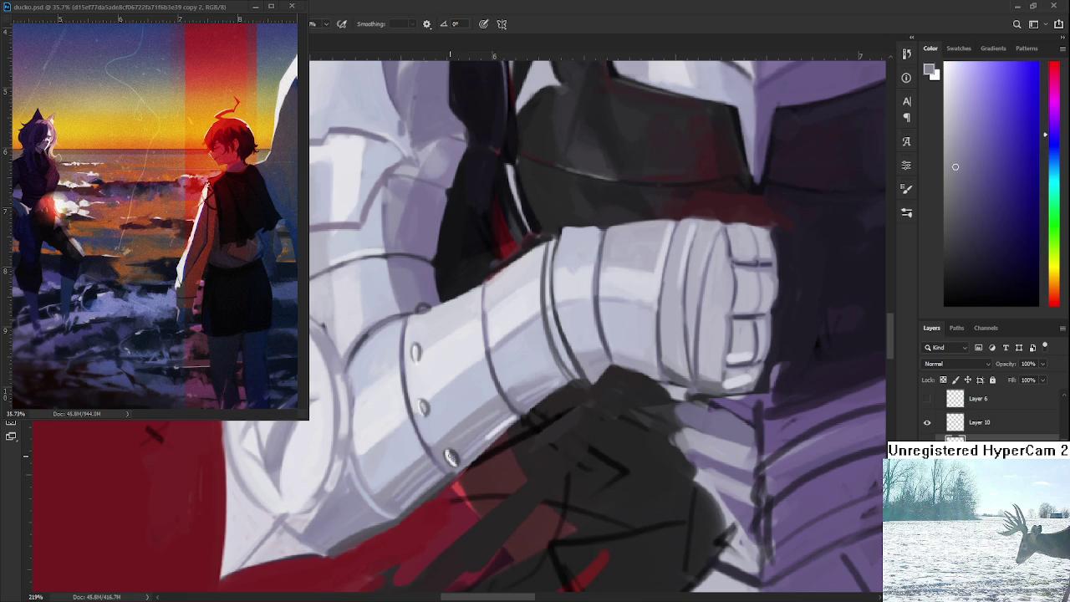
alt+click(452, 456)
scroll(420, 436, up, 2)
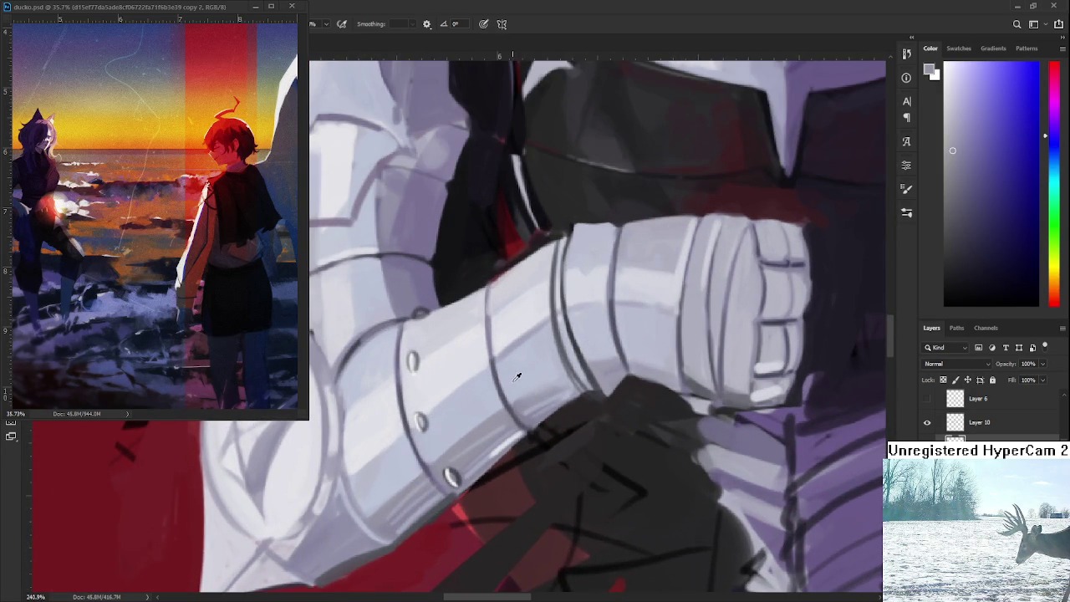
alt+click(436, 429)
alt+click(417, 366)
alt+click(429, 304)
Sample a light grey-purple from the chest armor and a near-black from the dark armor
scroll(429, 319, down, 3)
scroll(428, 319, down, 2)
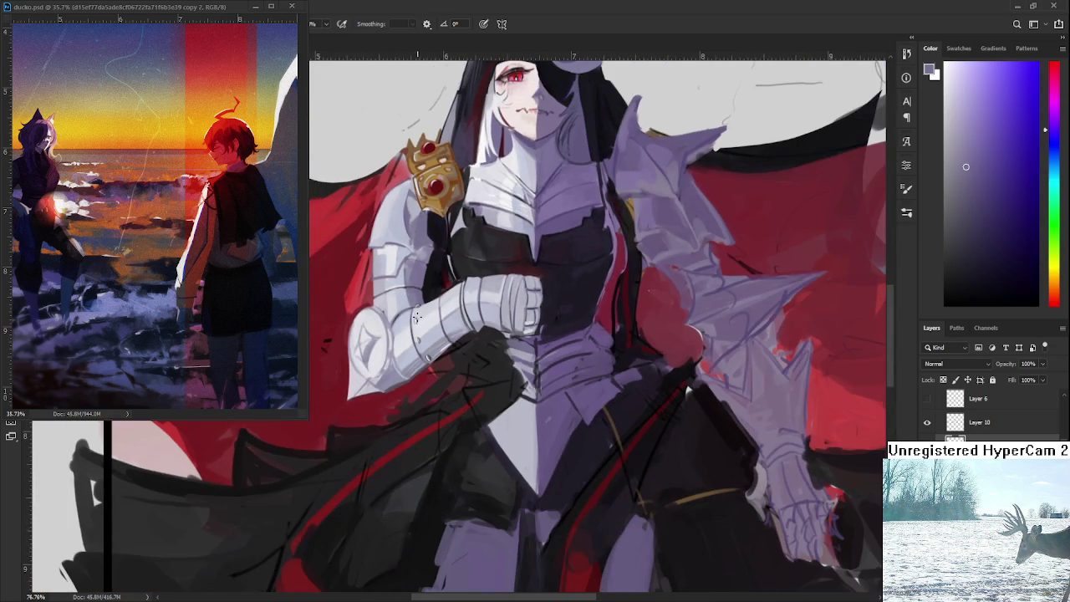
scroll(428, 351, down, 2)
scroll(427, 389, up, 2)
scroll(425, 386, up, 1)
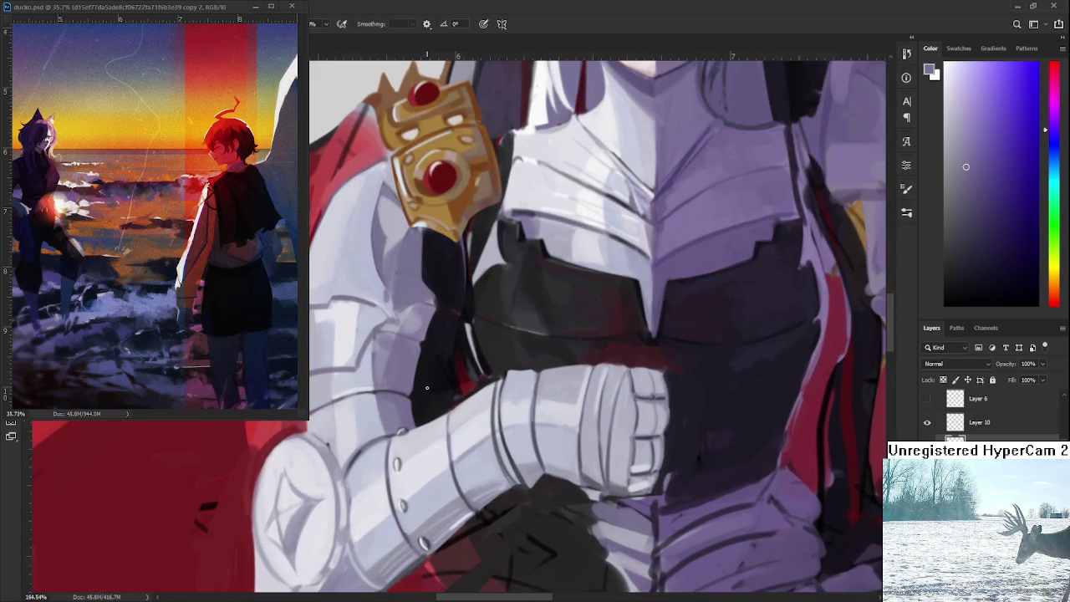
scroll(425, 384, down, 1)
scroll(425, 384, down, 1)
scroll(443, 372, up, 1)
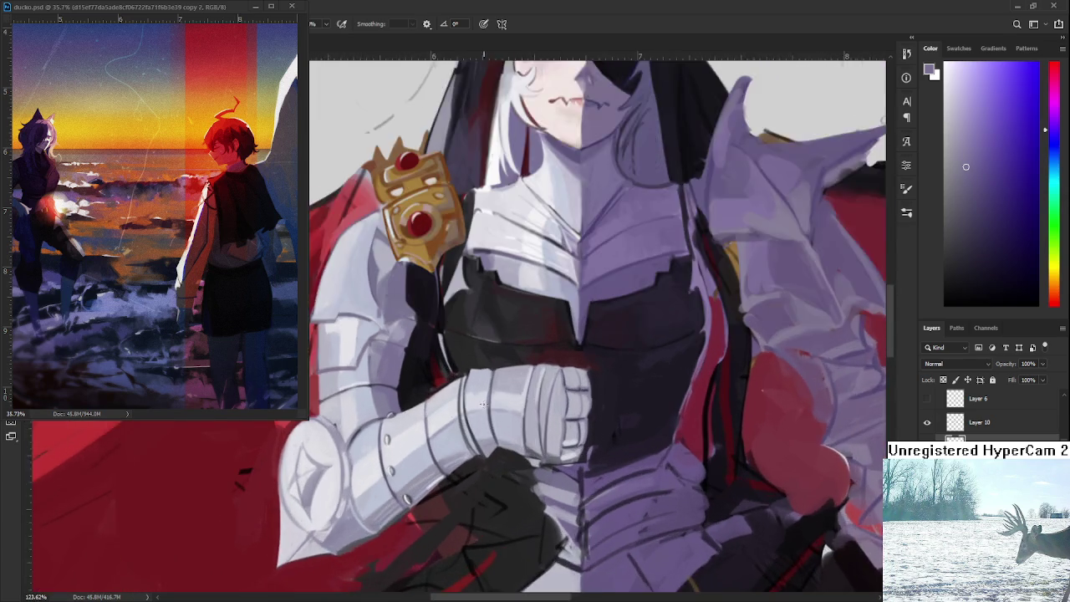
scroll(468, 358, up, 1)
alt+click(468, 347)
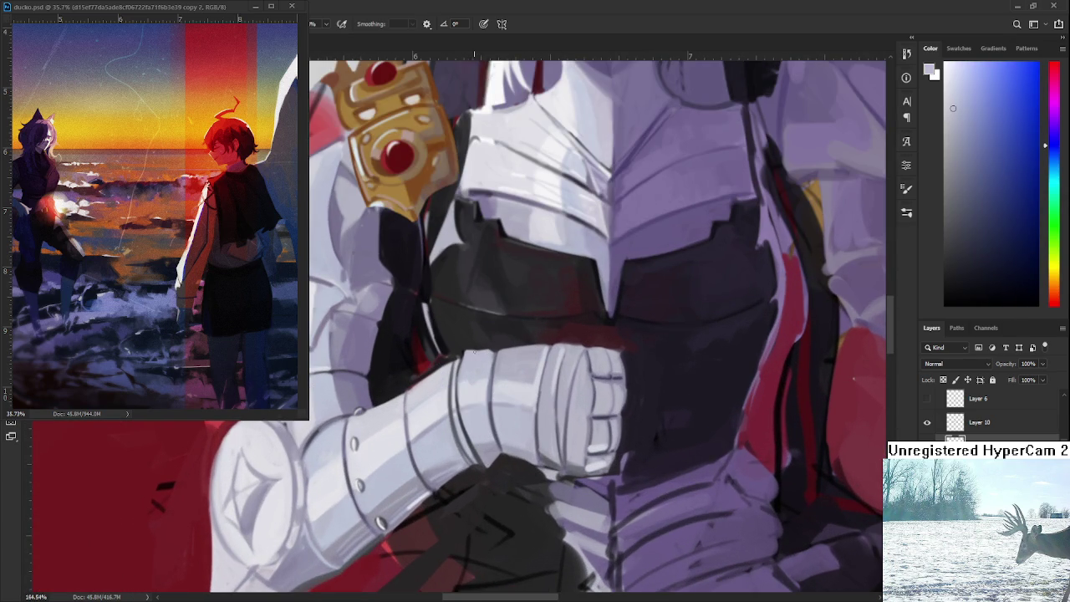
alt+click(485, 348)
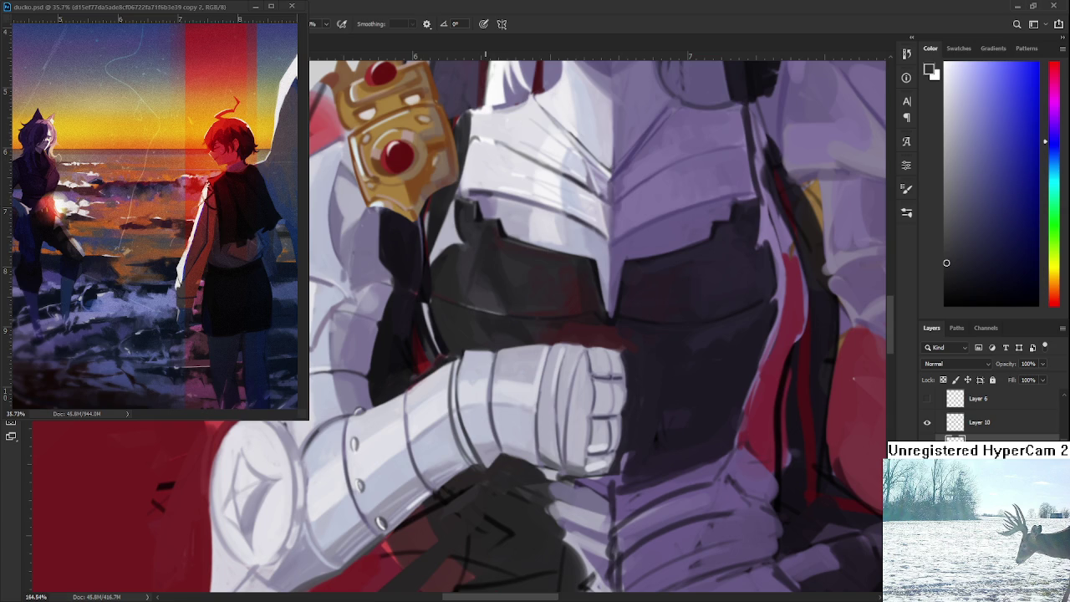
Pan the view down and left over the figure and zoom in slightly
scroll(482, 438, down, 2)
scroll(482, 438, down, 2)
scroll(482, 438, down, 1)
scroll(482, 438, down, 1)
drag(482, 438, 468, 466)
scroll(468, 467, up, 1)
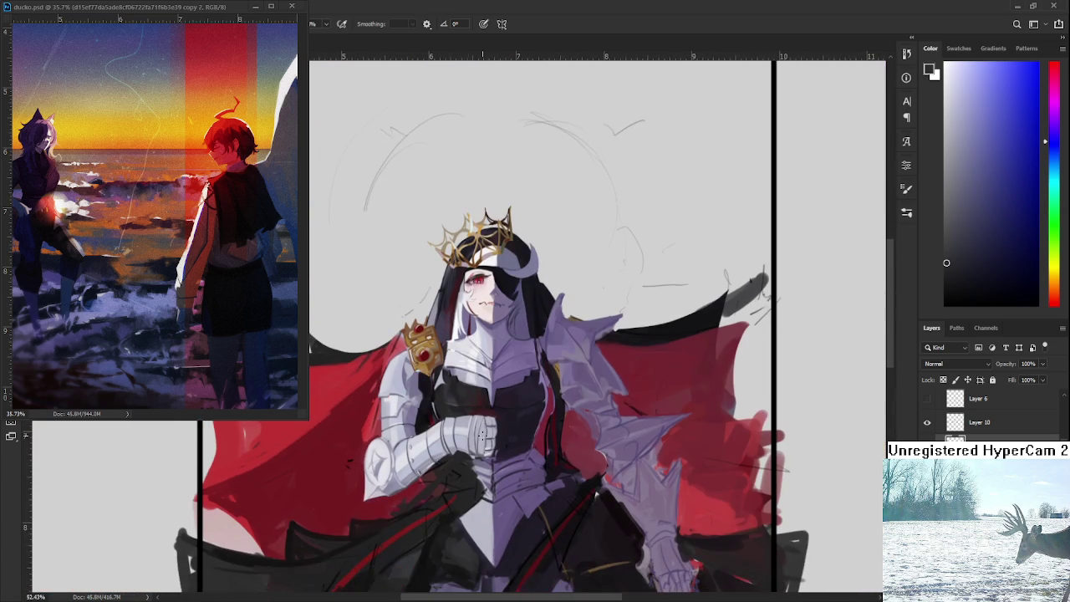
scroll(482, 431, up, 1)
scroll(482, 430, up, 1)
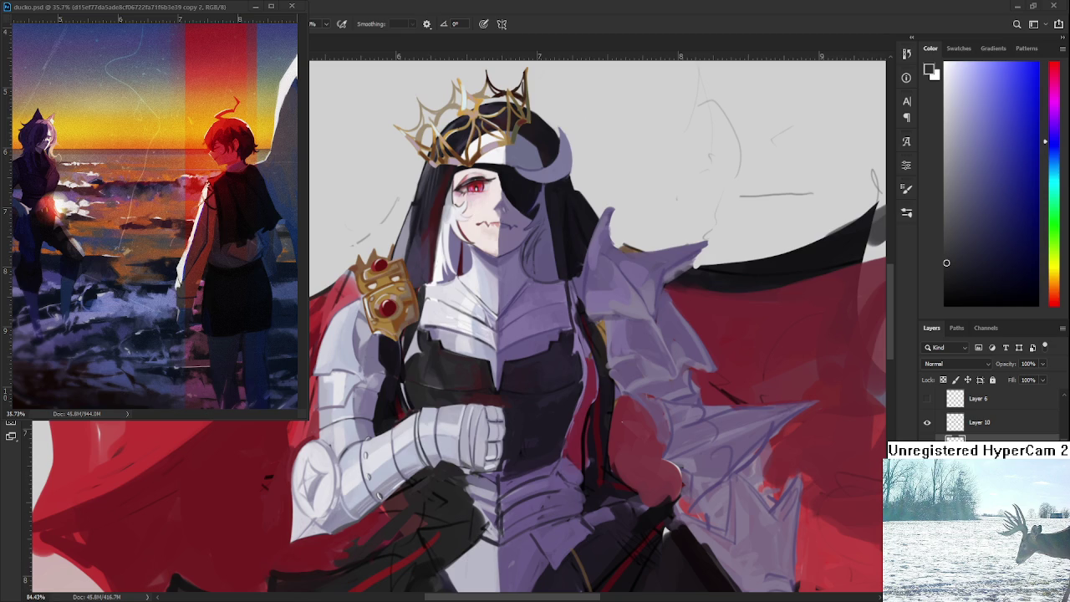
scroll(544, 424, up, 1)
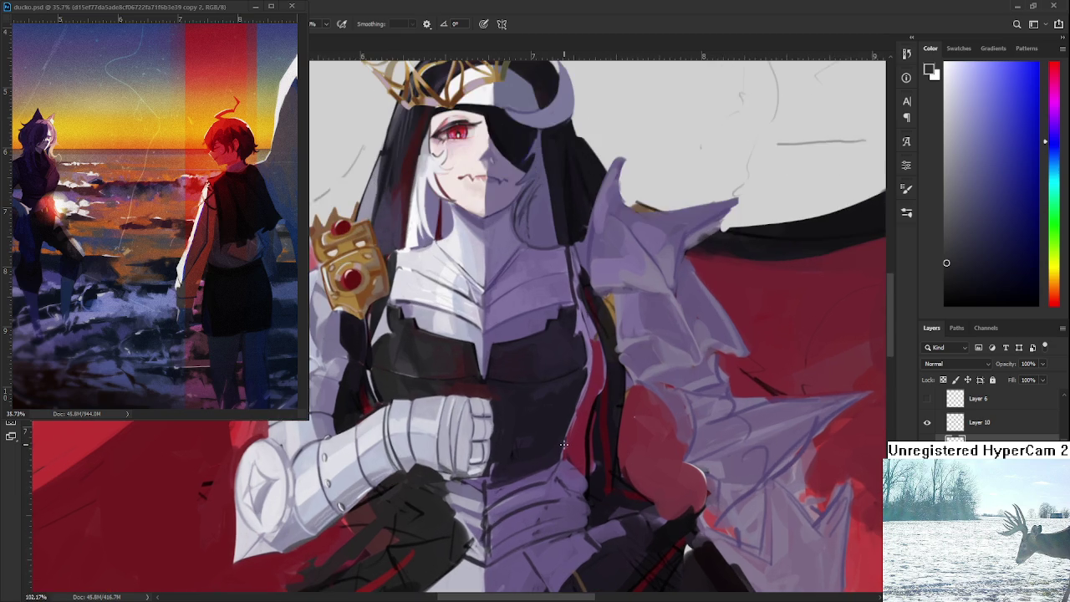
Sample a dark maroon and the tunic's near-black violet from the painting
scroll(544, 424, up, 1)
scroll(535, 414, down, 1)
scroll(523, 397, left, 1)
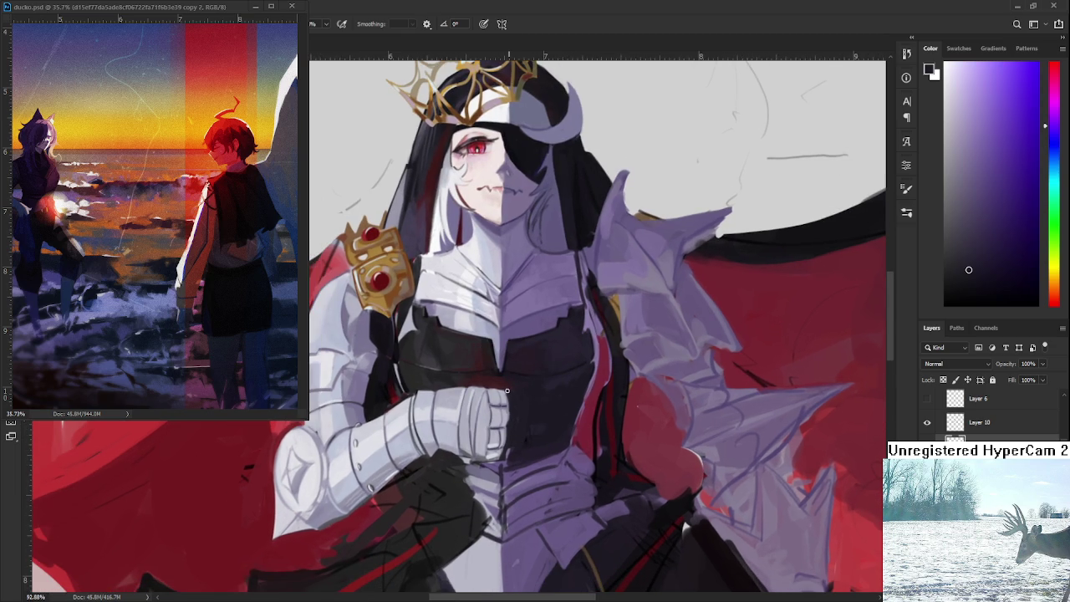
alt+click(504, 389)
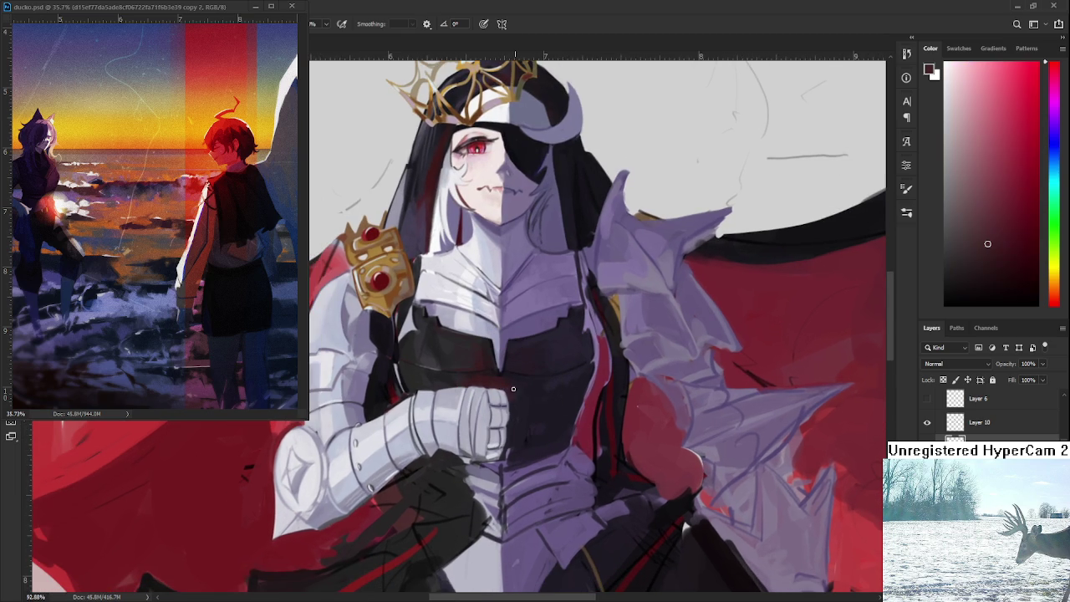
alt+click(524, 387)
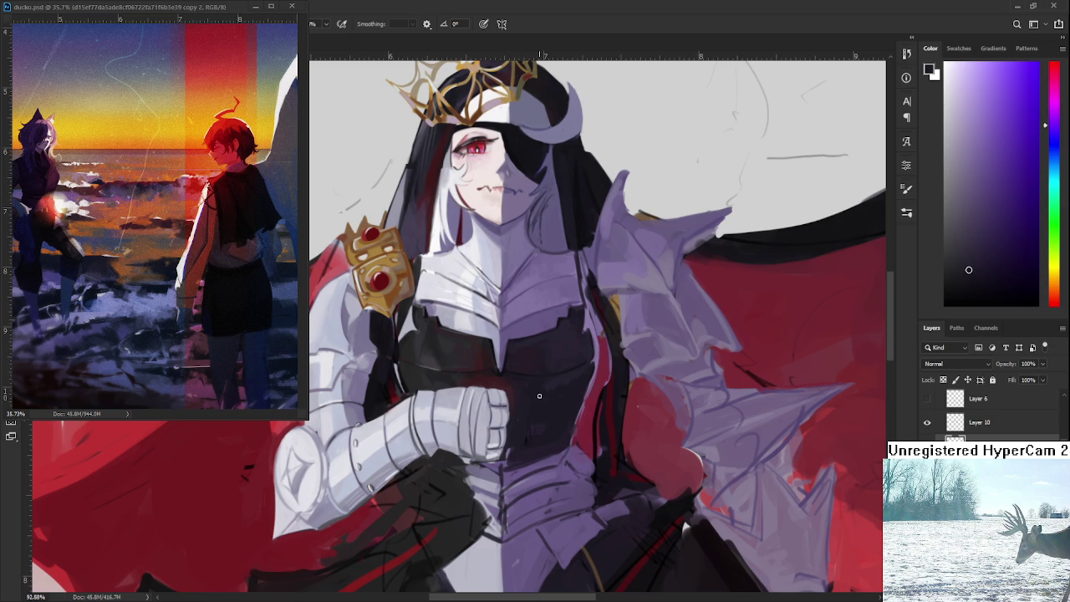
Sample the armour's light grey and zoom to about 181% on the gauntlet
alt+click(502, 398)
alt+click(380, 475)
mouse_move(380, 475)
mouse_down()
mouse_move(473, 400)
mouse_move(483, 482)
mouse_up()
scroll(469, 416, up, 3)
alt+click(439, 445)
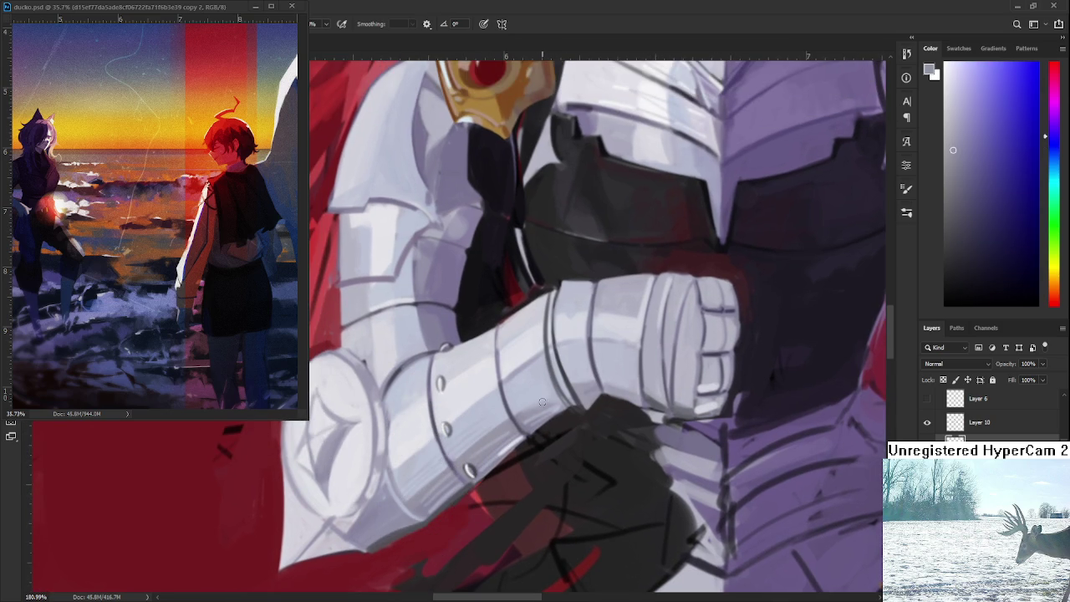
Paint a short light stroke on the gauntlet, then sample a darker gauntlet grey
mouse_move(514, 399)
mouse_down()
mouse_move(548, 393)
mouse_move(251, 581)
mouse_move(439, 389)
mouse_up()
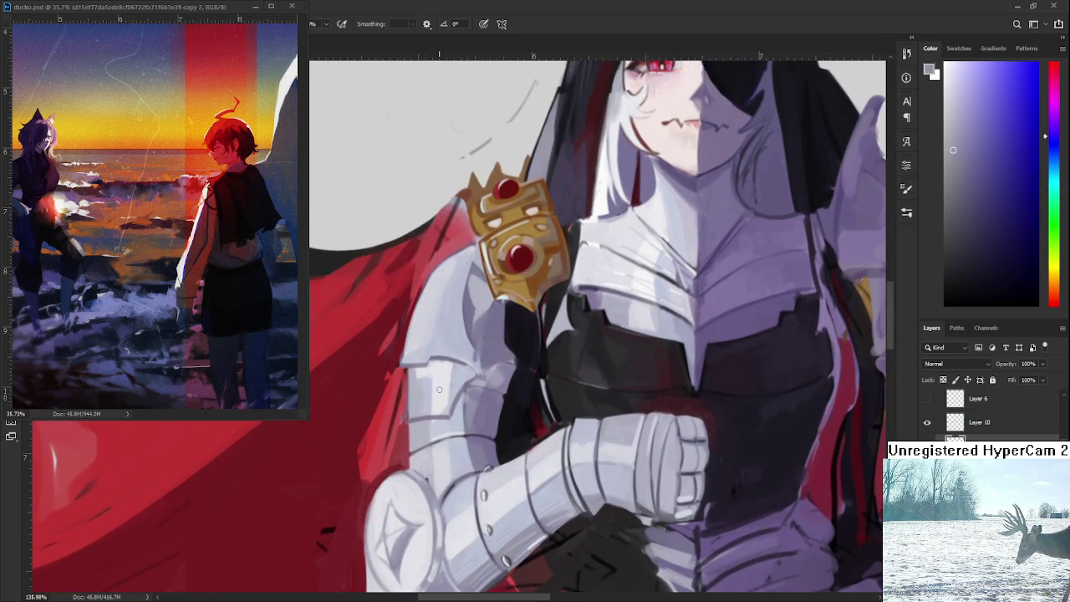
alt+click(521, 531)
alt+click(583, 497)
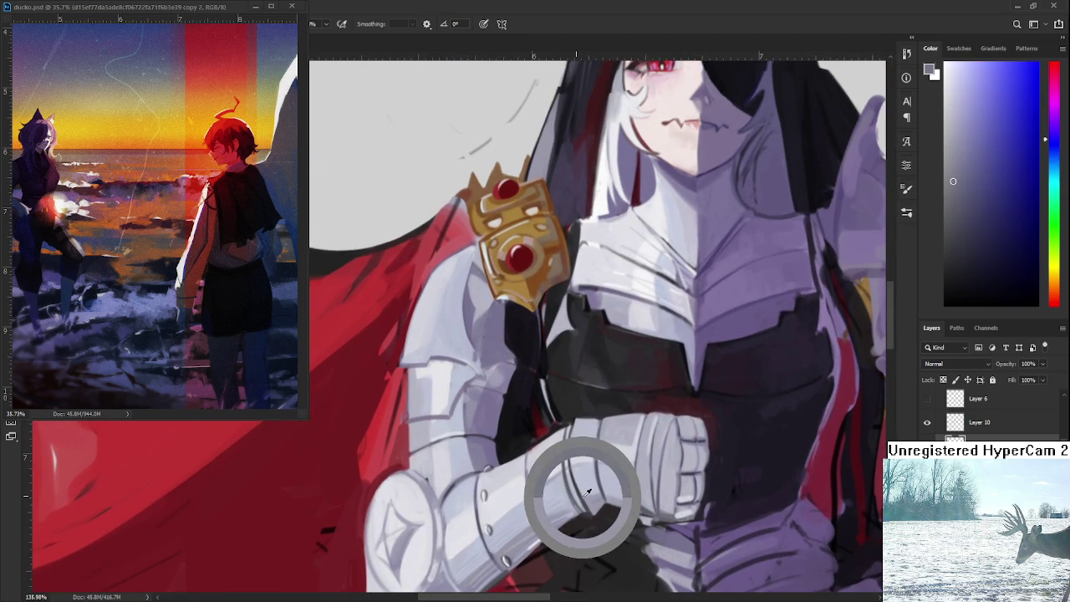
alt+click(578, 470)
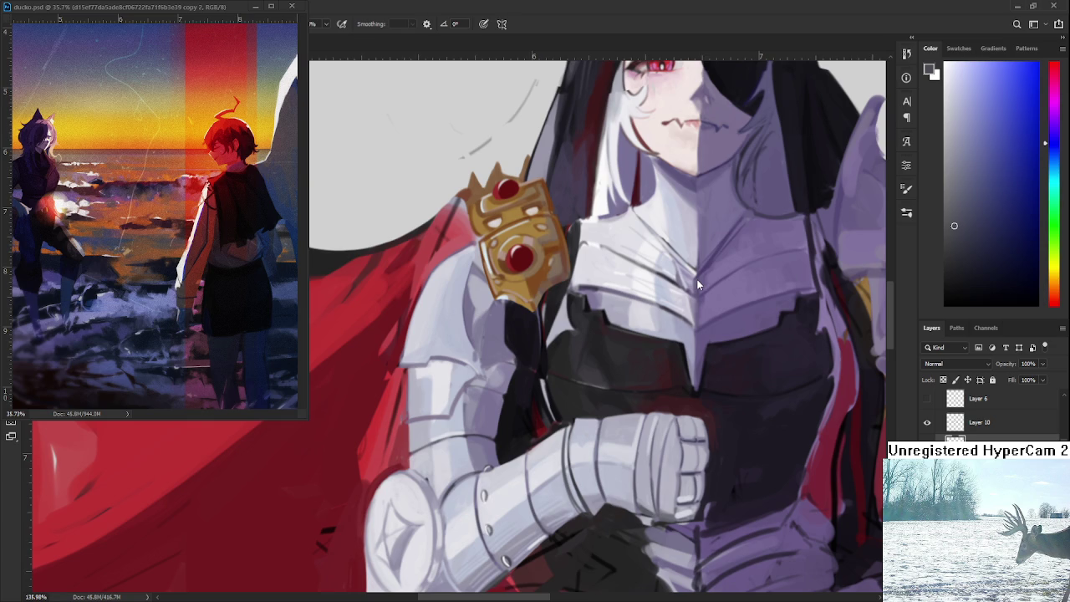
Tilt the canvas, sample lavender-grey, adjust zoom, rotate back upright and sample near-white
key(r)
drag(438, 378, 475, 413)
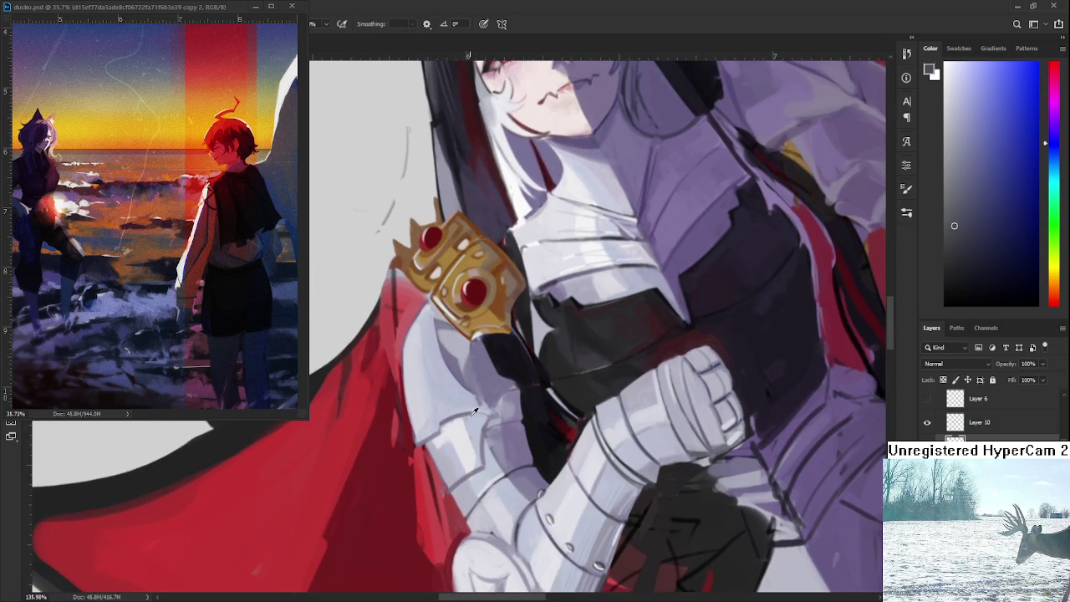
alt+click(468, 431)
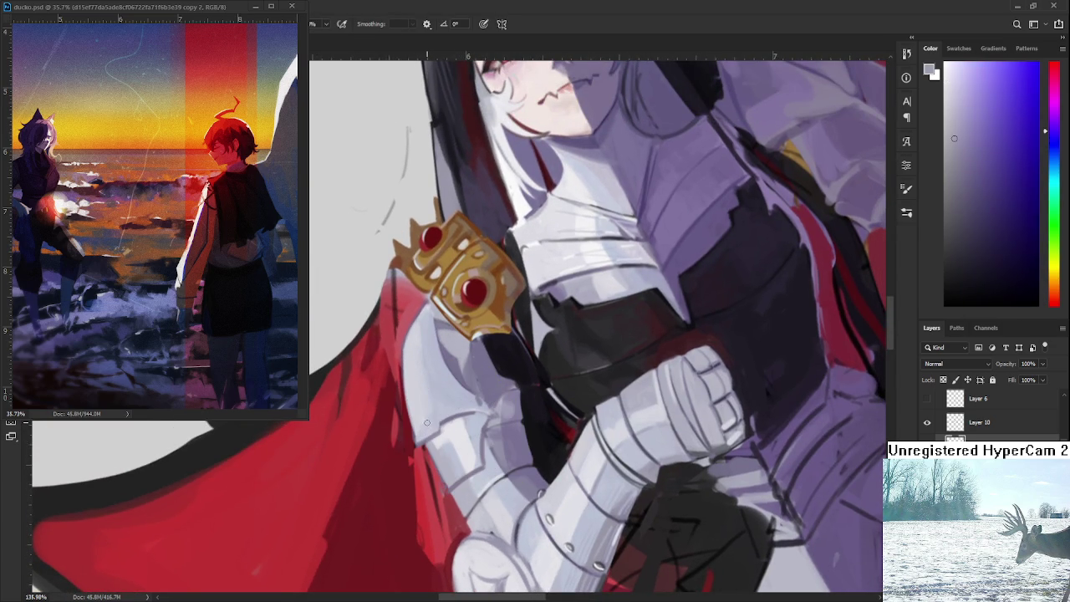
key(z)
mouse_move(460, 422)
mouse_down()
mouse_move(447, 422)
mouse_move(460, 420)
mouse_up()
alt+click(456, 414)
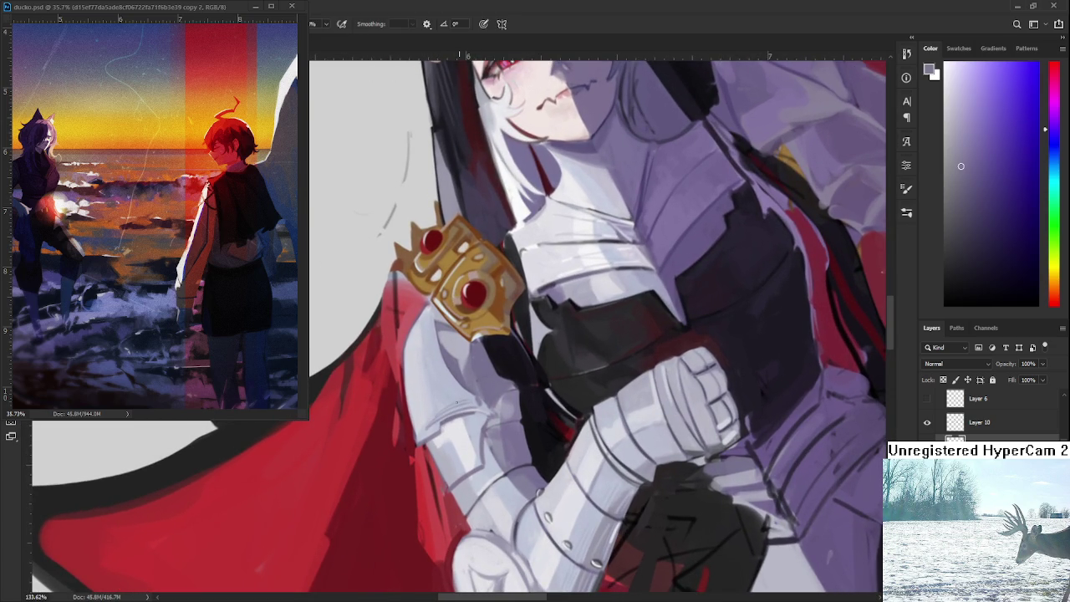
drag(457, 405, 437, 437)
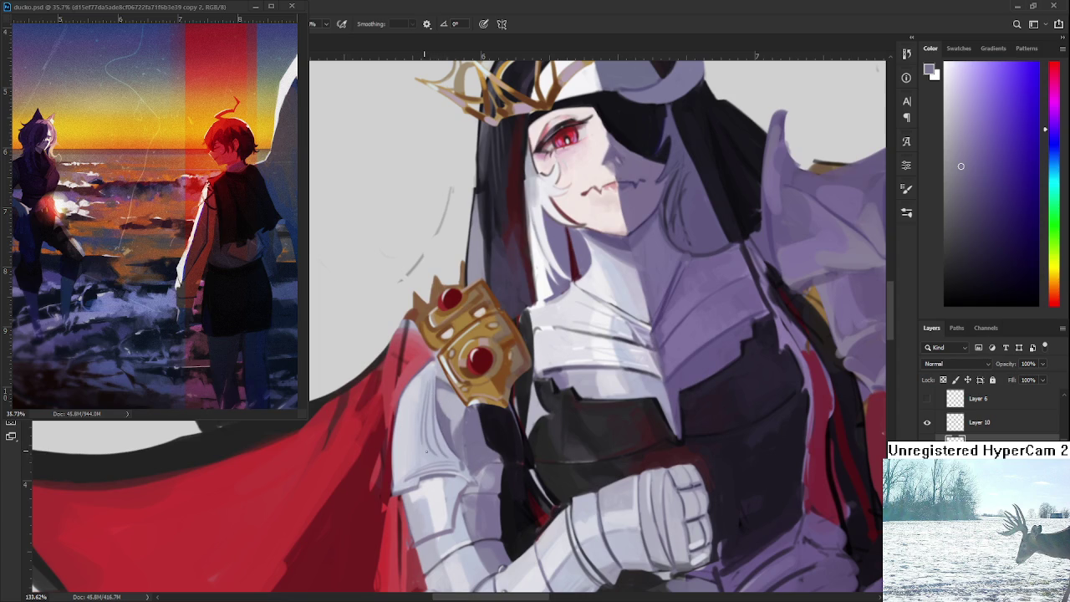
alt+click(455, 479)
Brush light strokes down the arm armour's left edge and zoom out to 68%
drag(434, 383, 426, 421)
scroll(416, 428, down, 4)
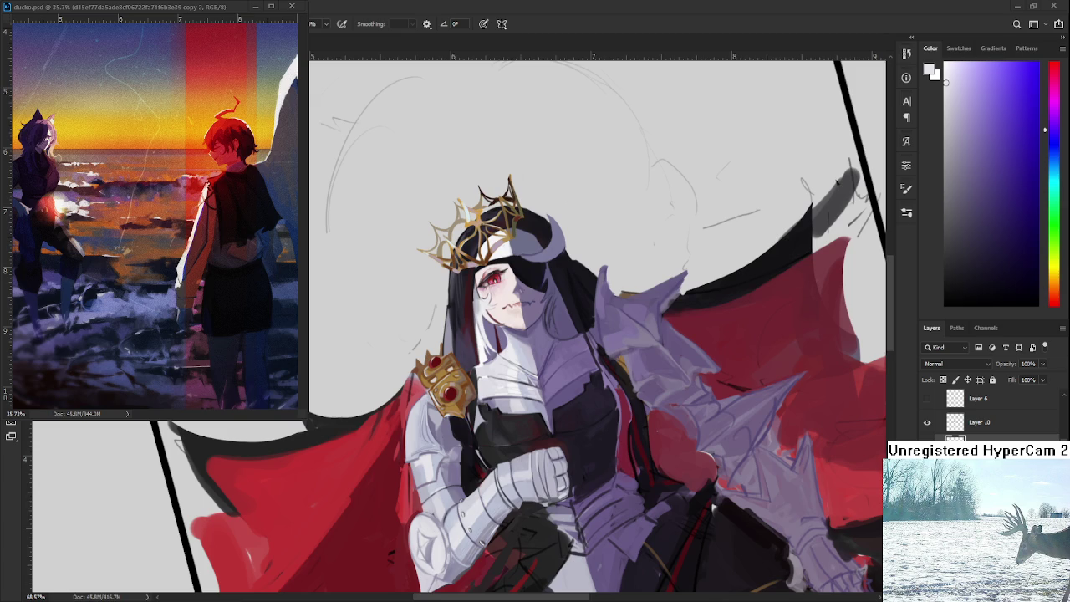
scroll(427, 442, up, 3)
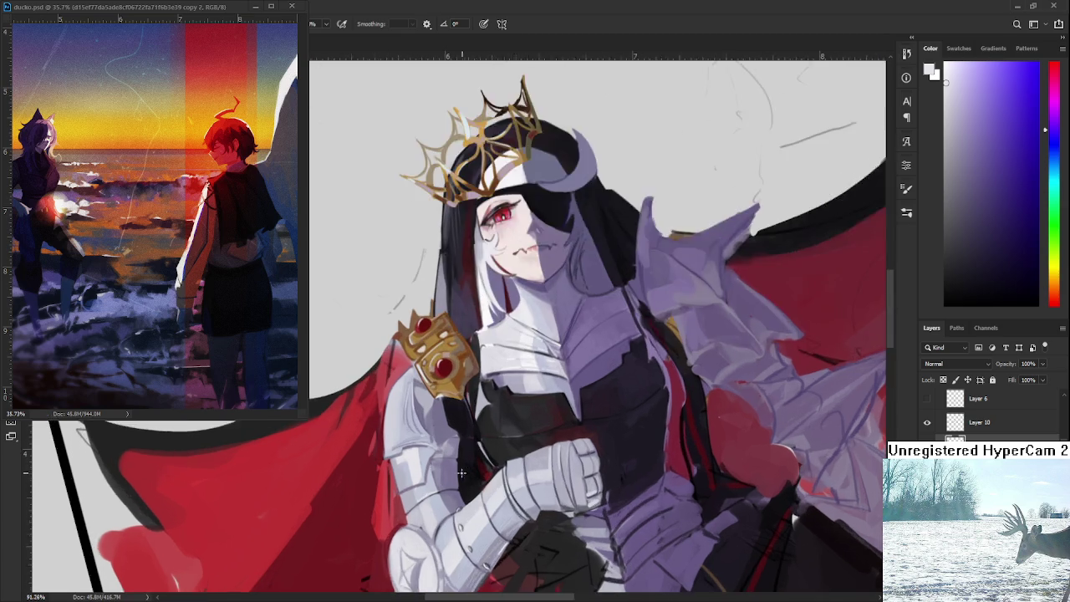
scroll(427, 441, up, 3)
scroll(428, 441, up, 2)
scroll(428, 441, up, 1)
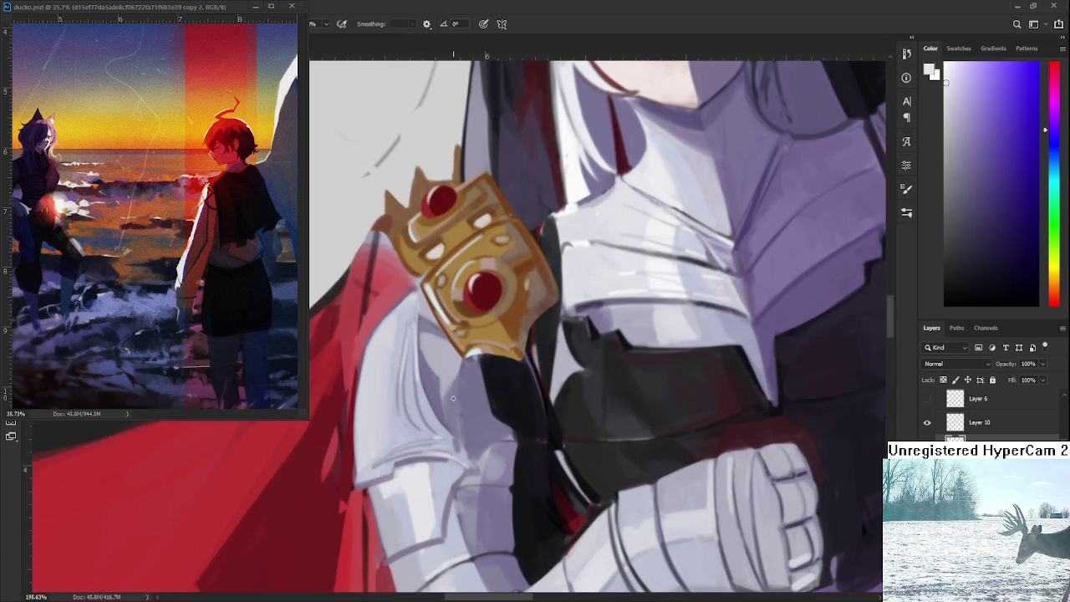
drag(458, 388, 529, 380)
alt+click(489, 387)
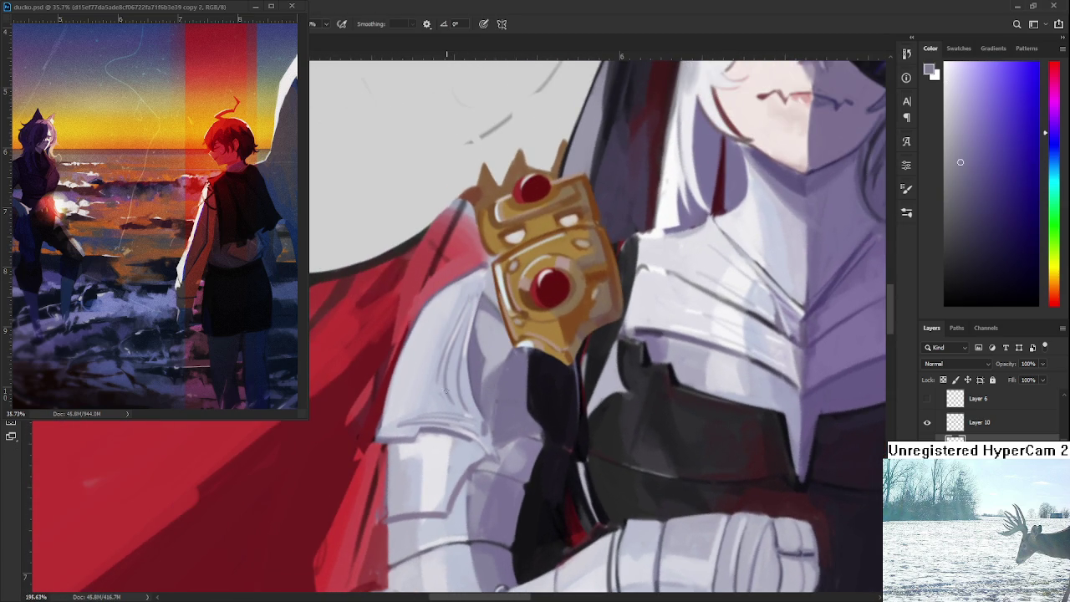
alt+click(443, 416)
drag(449, 364, 440, 281)
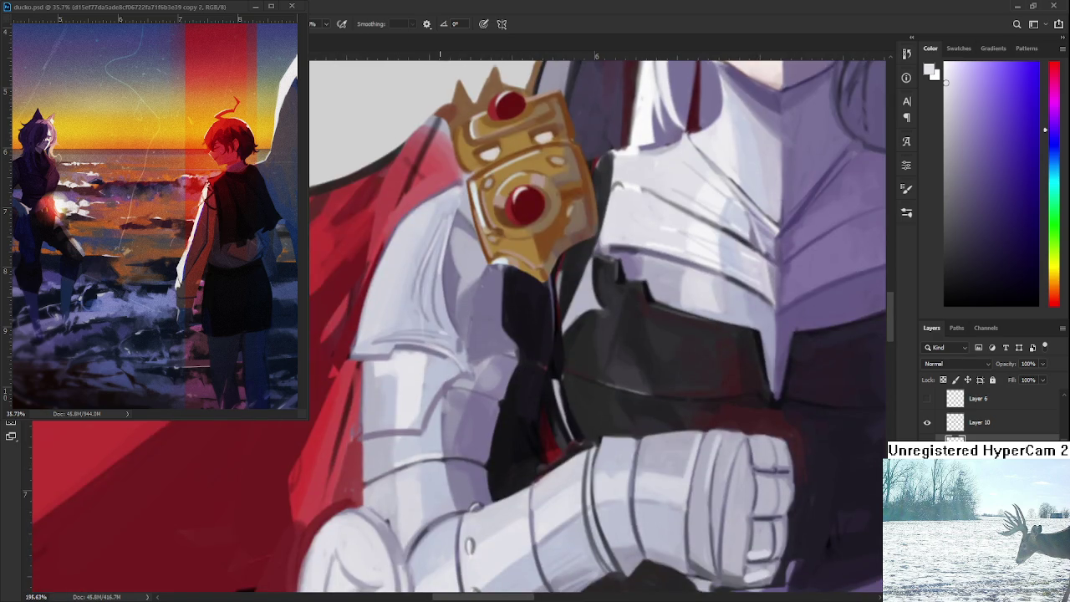
scroll(485, 408, down, 2)
scroll(485, 408, down, 3)
scroll(485, 408, down, 2)
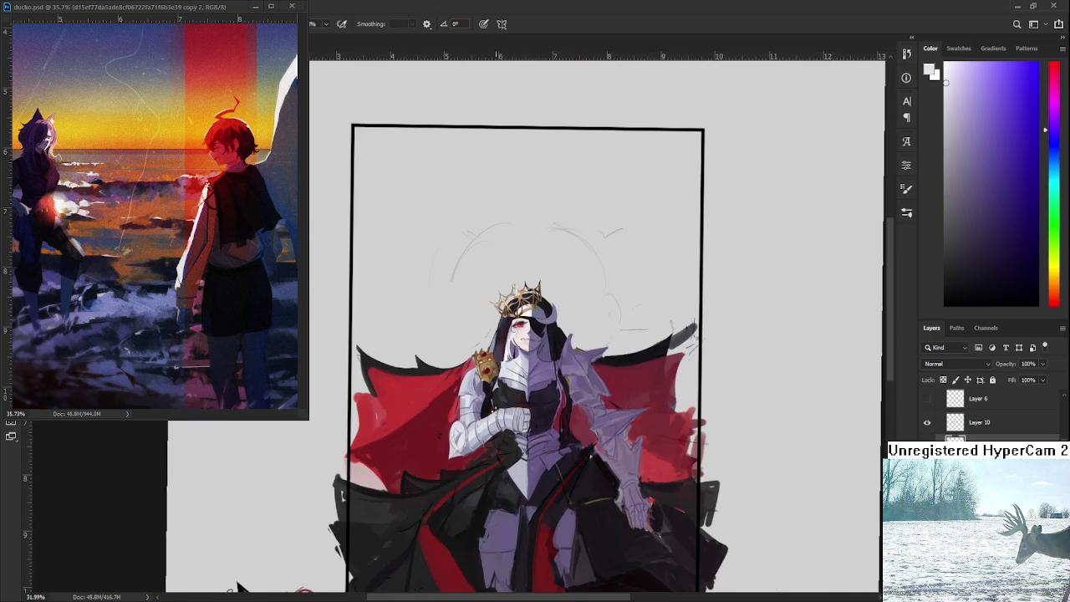
Zoom to 195% on the elbow and brush a dark crescent inside the guard
scroll(505, 433, up, 2)
scroll(505, 433, up, 2)
scroll(505, 433, up, 1)
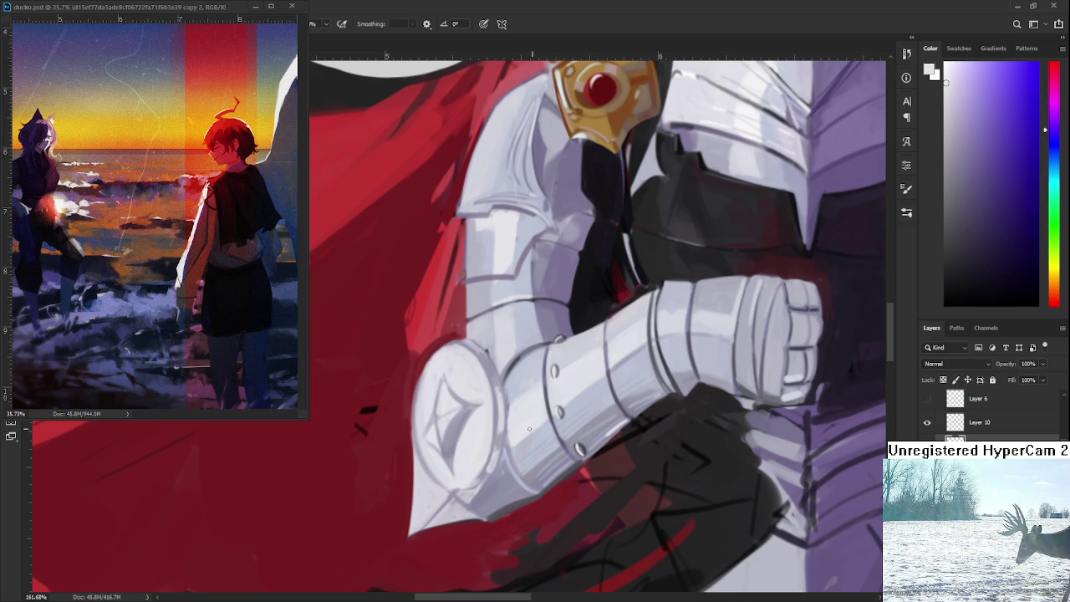
scroll(501, 414, up, 1)
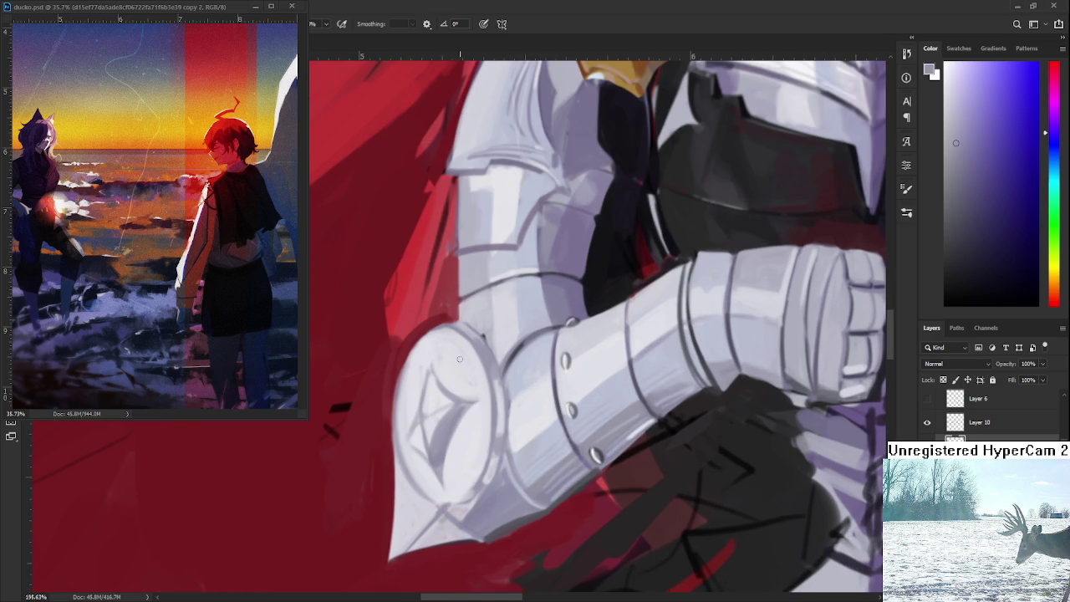
mouse_move(468, 428)
mouse_down()
mouse_move(460, 489)
mouse_move(449, 492)
mouse_move(479, 461)
mouse_move(453, 494)
mouse_up()
Resample greys and paint lighter strokes over the elbow guard's dark crescent
alt+click(468, 425)
alt+click(474, 429)
alt+click(468, 432)
alt+click(479, 425)
alt+click(479, 457)
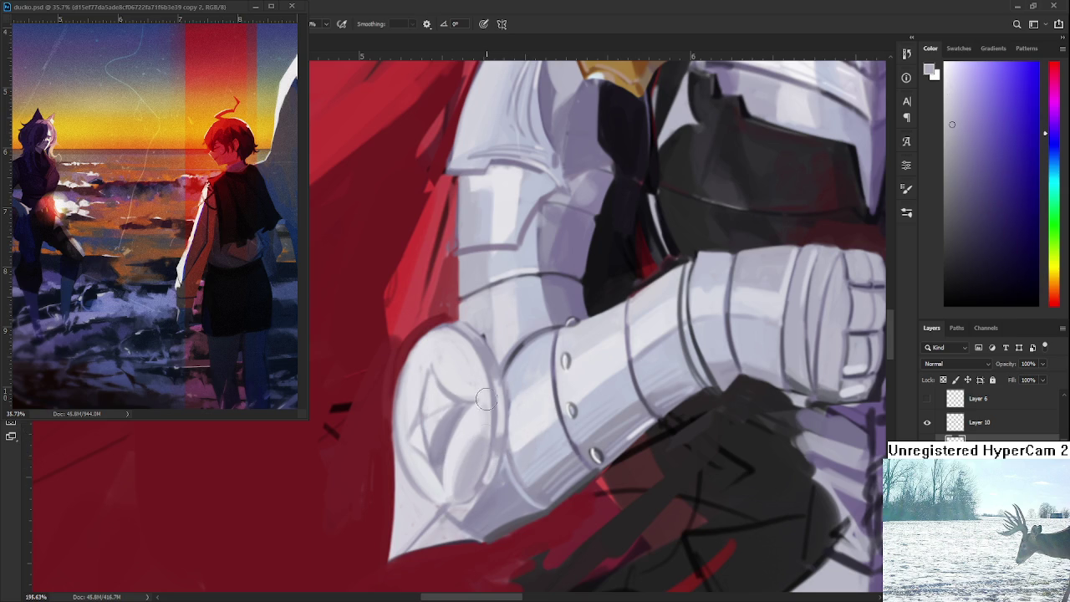
alt+click(485, 390)
drag(473, 410, 474, 422)
scroll(482, 434, down, 3)
scroll(469, 460, down, 2)
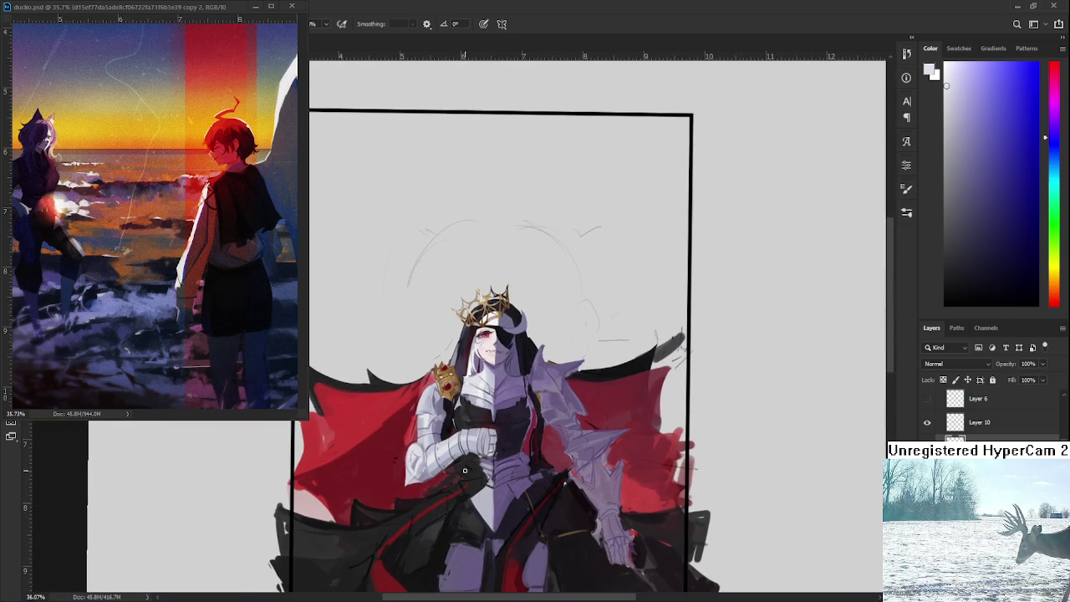
scroll(508, 418, up, 3)
scroll(507, 418, up, 1)
scroll(510, 435, down, 1)
scroll(511, 456, down, 1)
scroll(512, 456, down, 1)
scroll(513, 451, down, 1)
scroll(515, 447, down, 1)
scroll(519, 439, down, 1)
scroll(518, 439, up, 1)
scroll(523, 427, up, 1)
scroll(528, 410, up, 1)
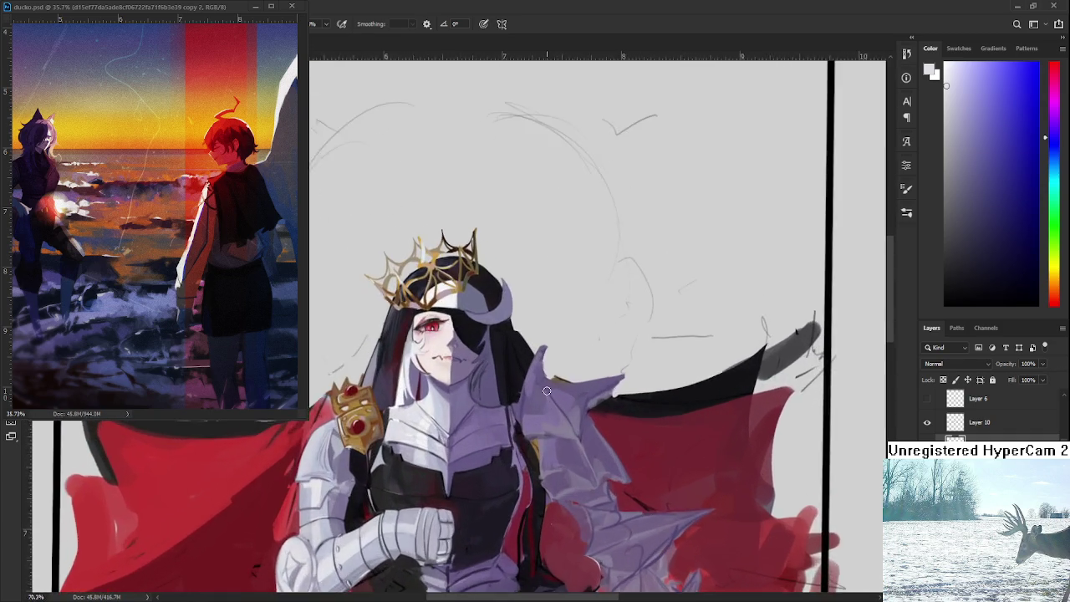
scroll(535, 391, up, 2)
scroll(527, 418, up, 1)
Sample several shoulder purples and widen the spike tip upward
alt+click(491, 467)
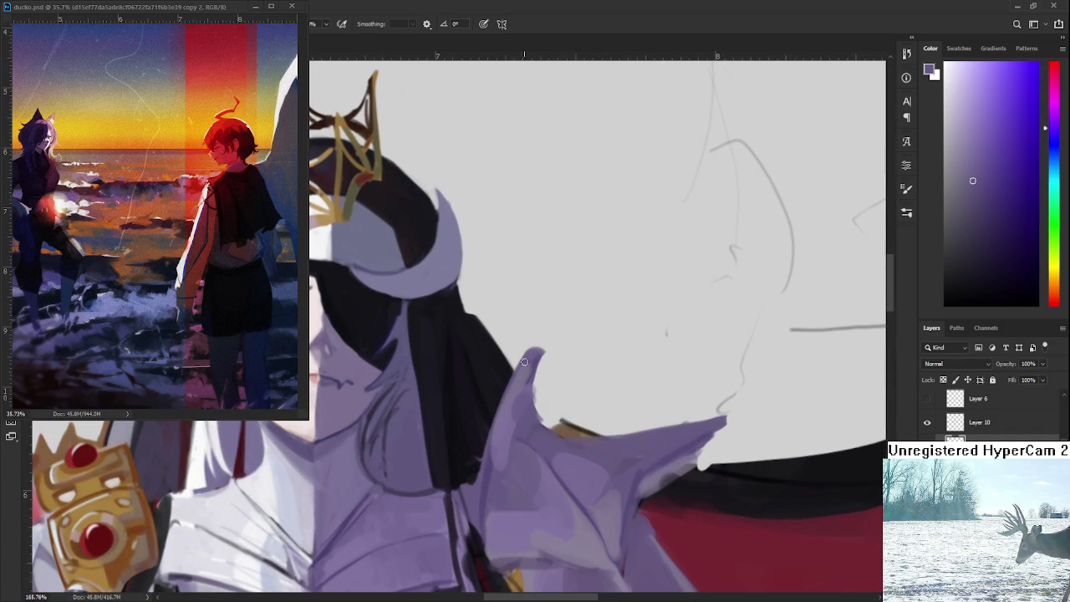
alt+click(492, 460)
alt+click(505, 465)
alt+click(519, 410)
alt+click(530, 383)
drag(531, 355, 539, 351)
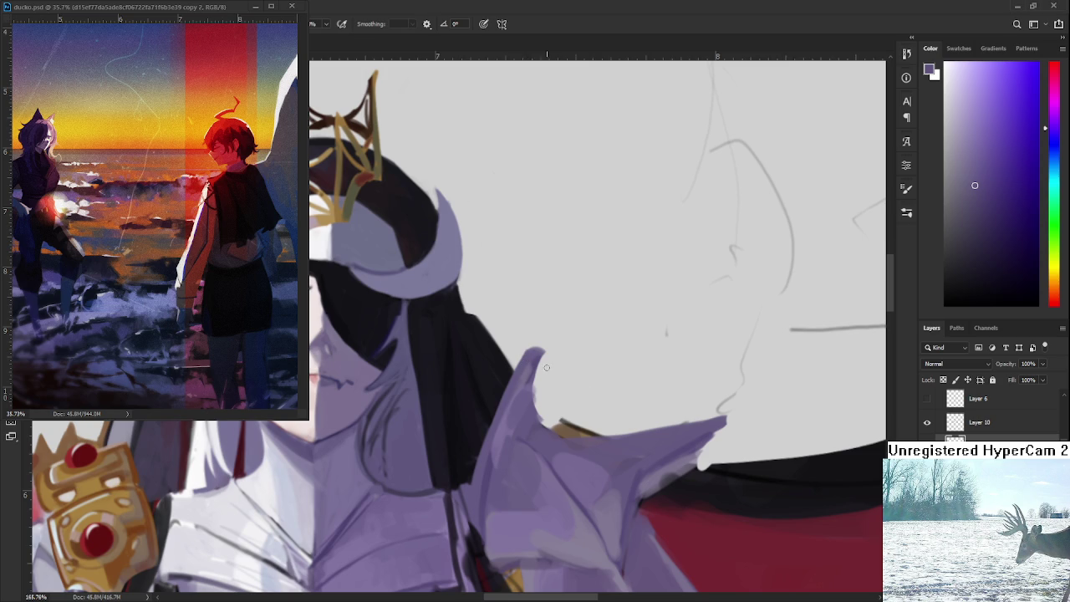
Fill the shoulder spike with purple over the dark hair, then zoom out to 85%
drag(530, 387, 549, 358)
alt+click(520, 387)
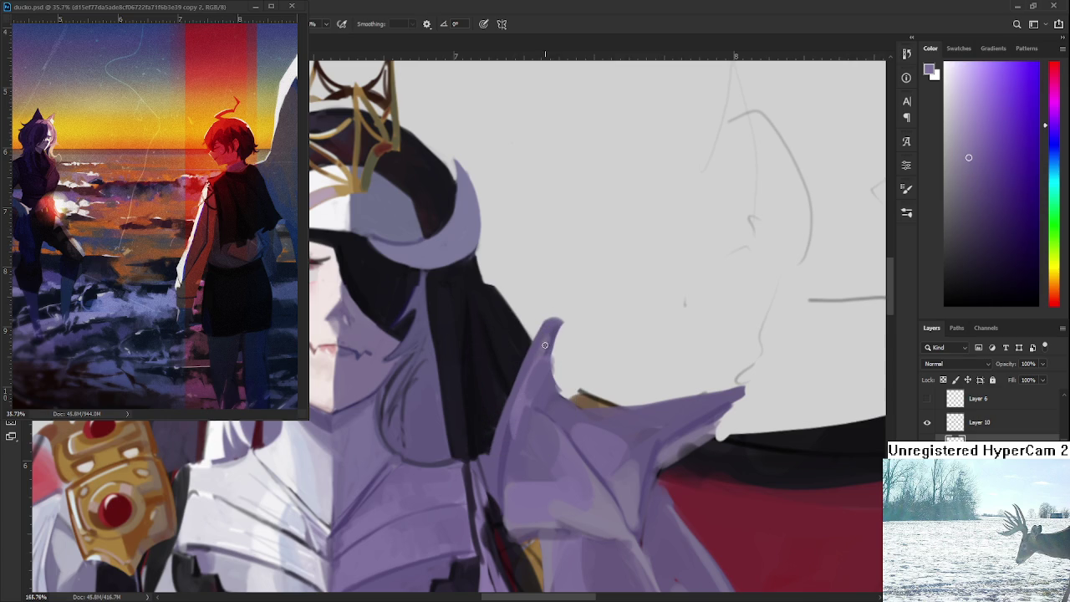
alt+click(531, 356)
drag(504, 391, 563, 361)
alt+click(575, 386)
mouse_move(565, 406)
mouse_down()
mouse_move(709, 381)
mouse_move(592, 394)
mouse_up()
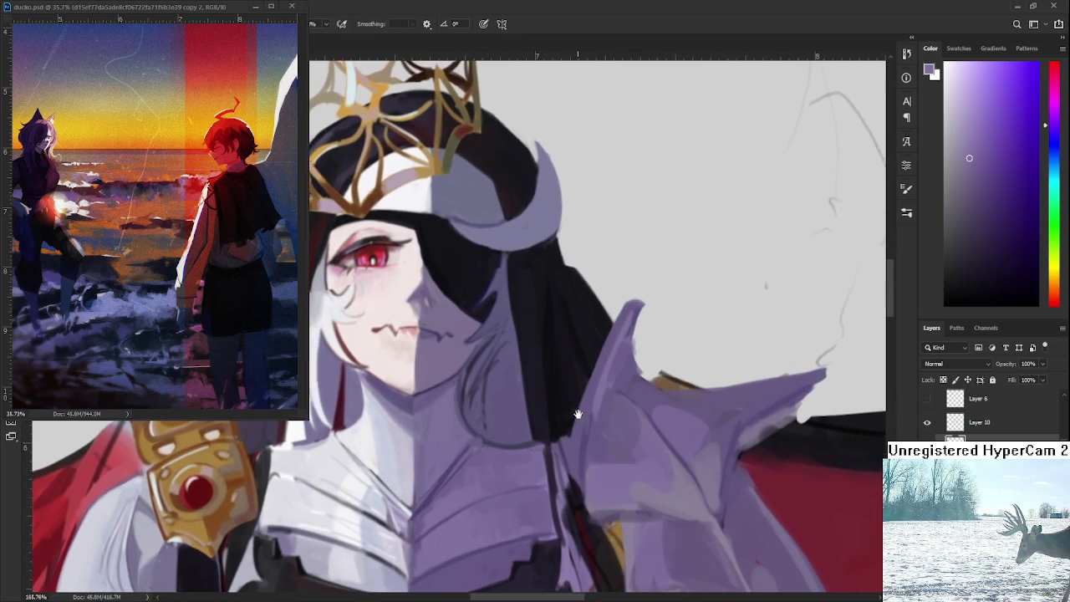
alt+click(598, 413)
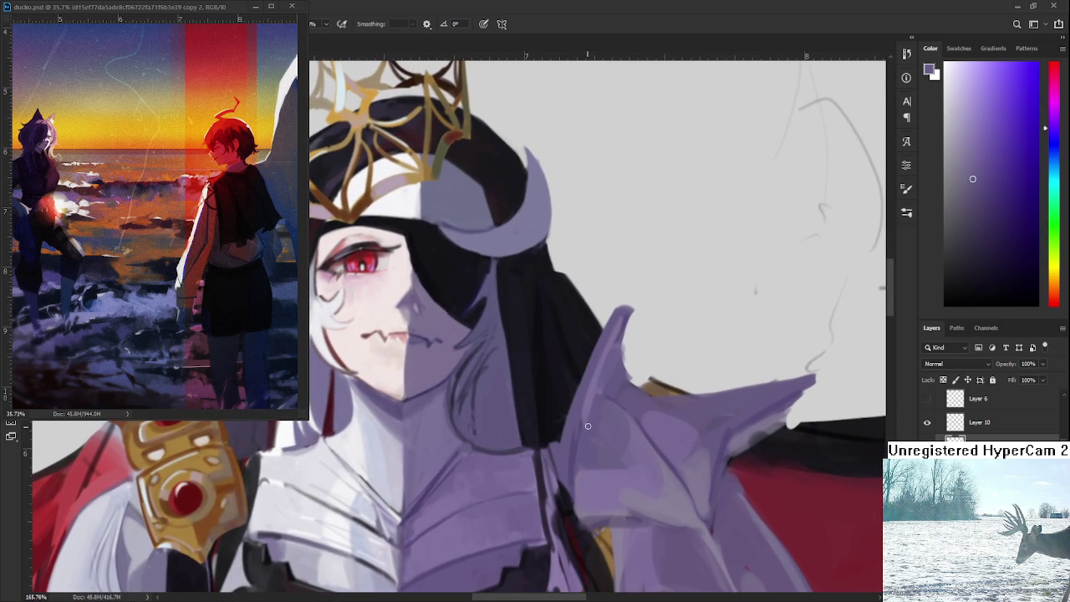
alt+click(596, 375)
mouse_move(596, 376)
mouse_down()
mouse_move(581, 443)
mouse_move(592, 404)
mouse_up()
alt+click(592, 430)
scroll(516, 408, down, 3)
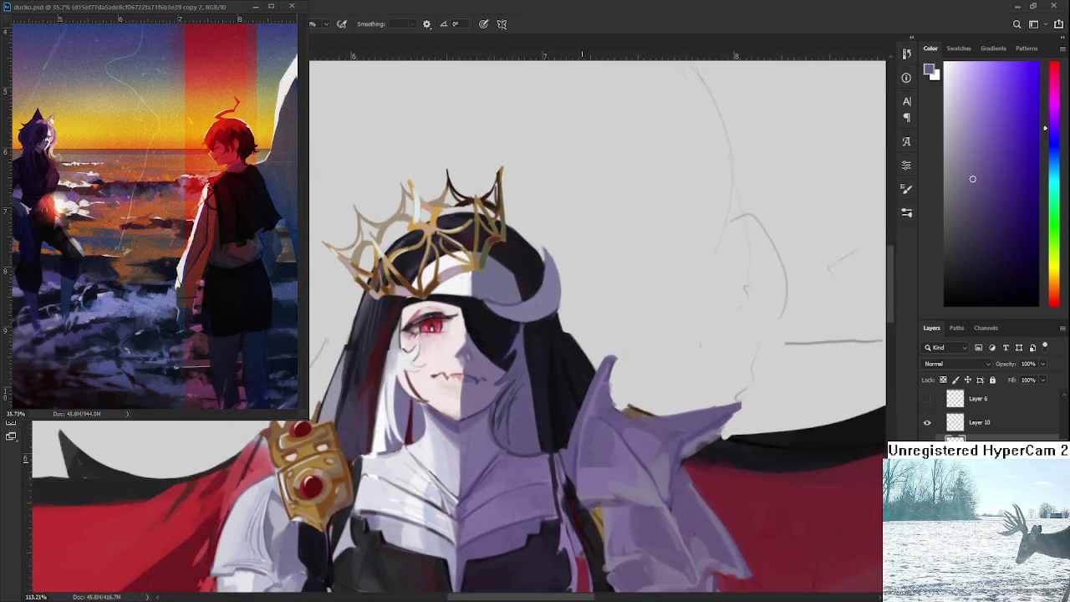
scroll(516, 408, down, 2)
scroll(516, 408, down, 2)
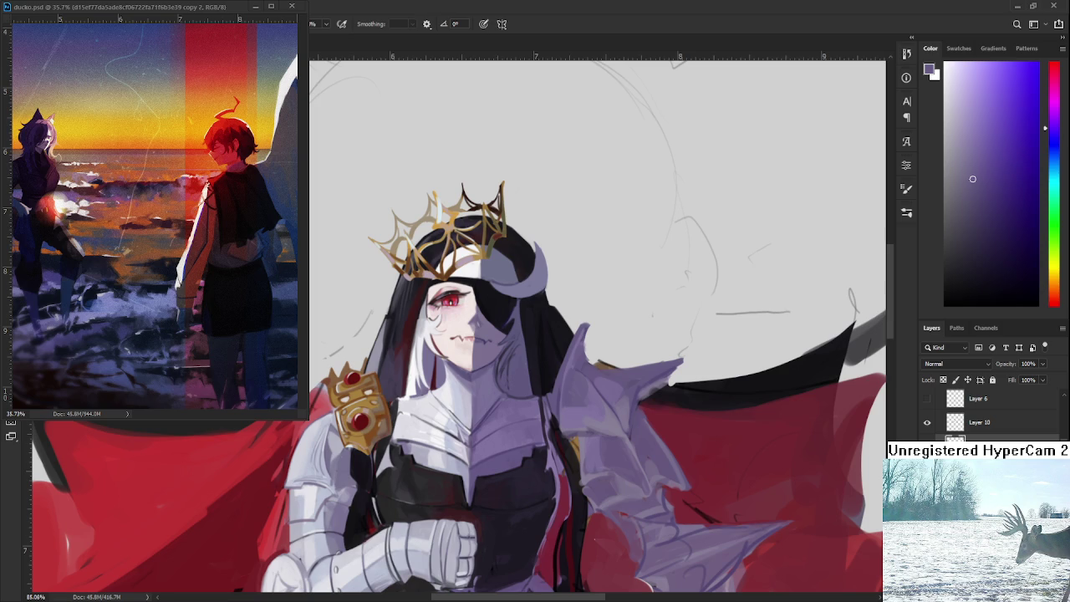
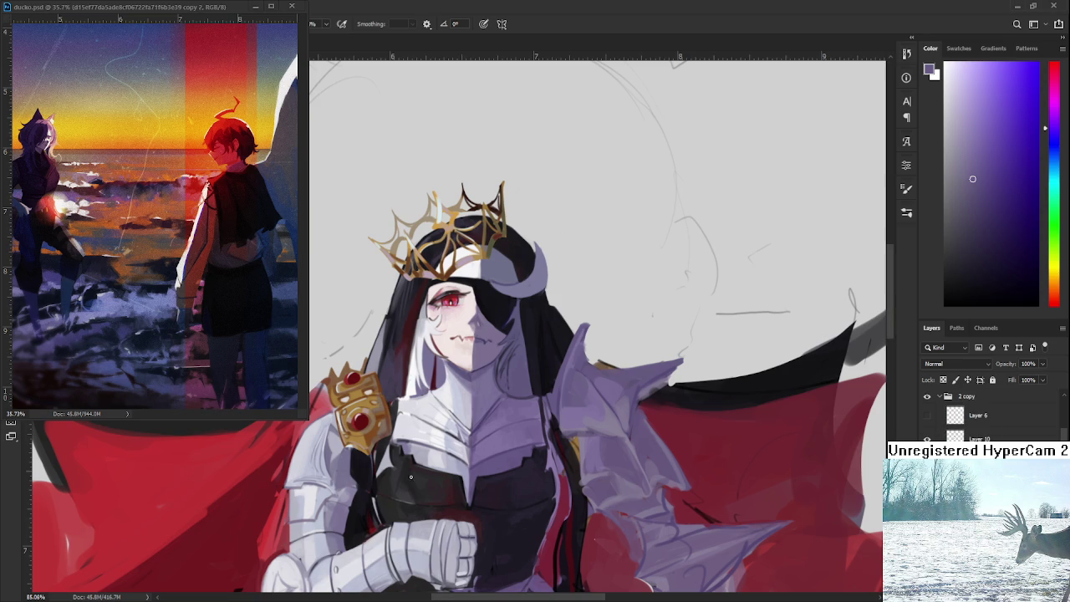
Zoom in on the shoulder and widen the spike beside the hair in sampled armour purple
drag(387, 380, 515, 428)
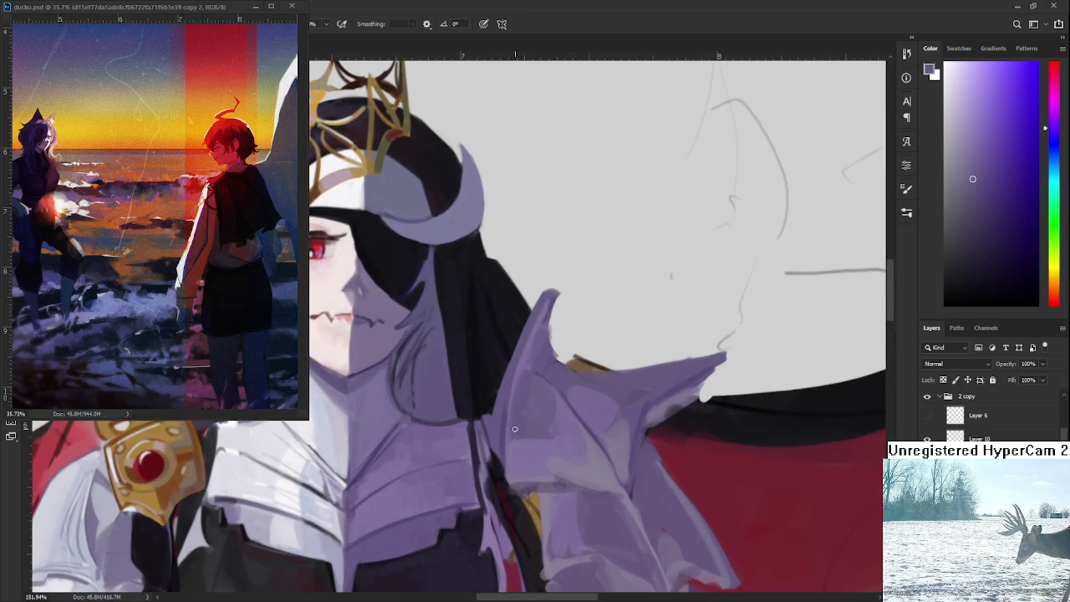
drag(599, 340, 561, 366)
alt+click(518, 335)
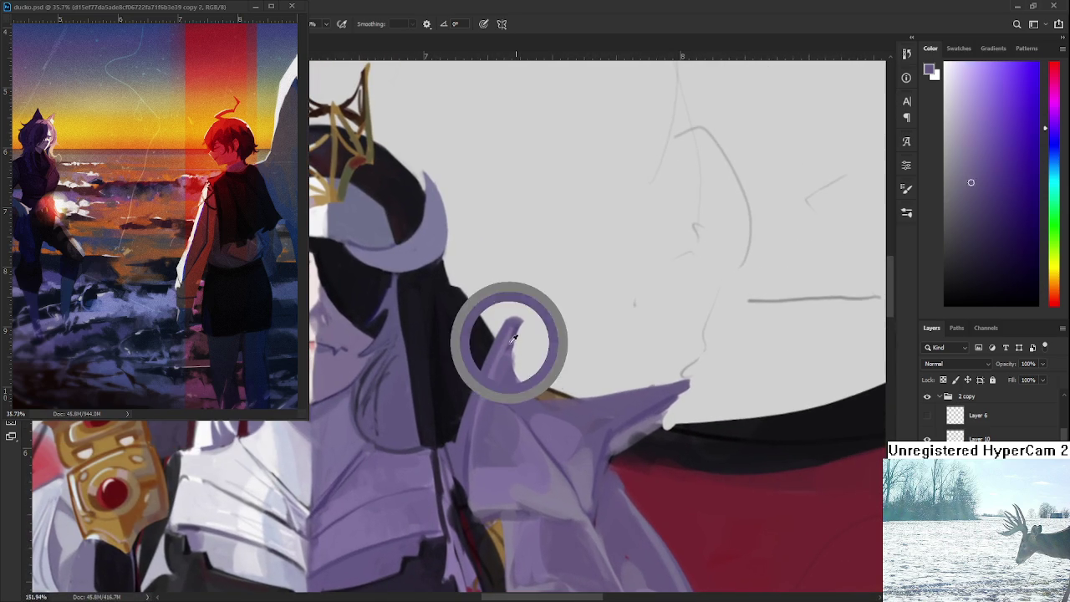
drag(519, 324, 502, 376)
Sample lighter armour purples and add a purple edge stroke along the spike
alt+click(477, 370)
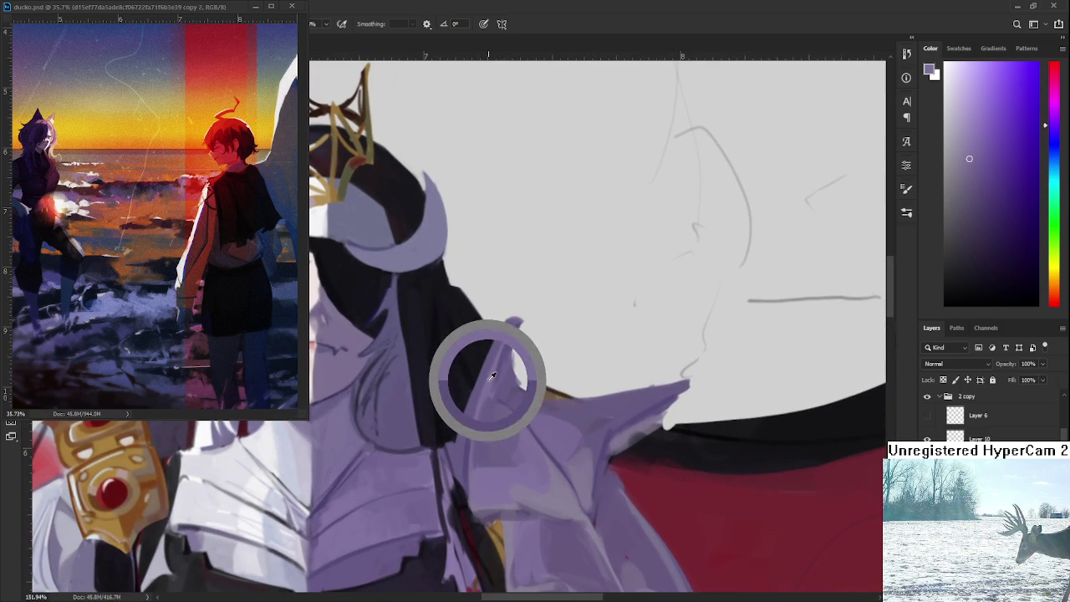
alt+click(489, 418)
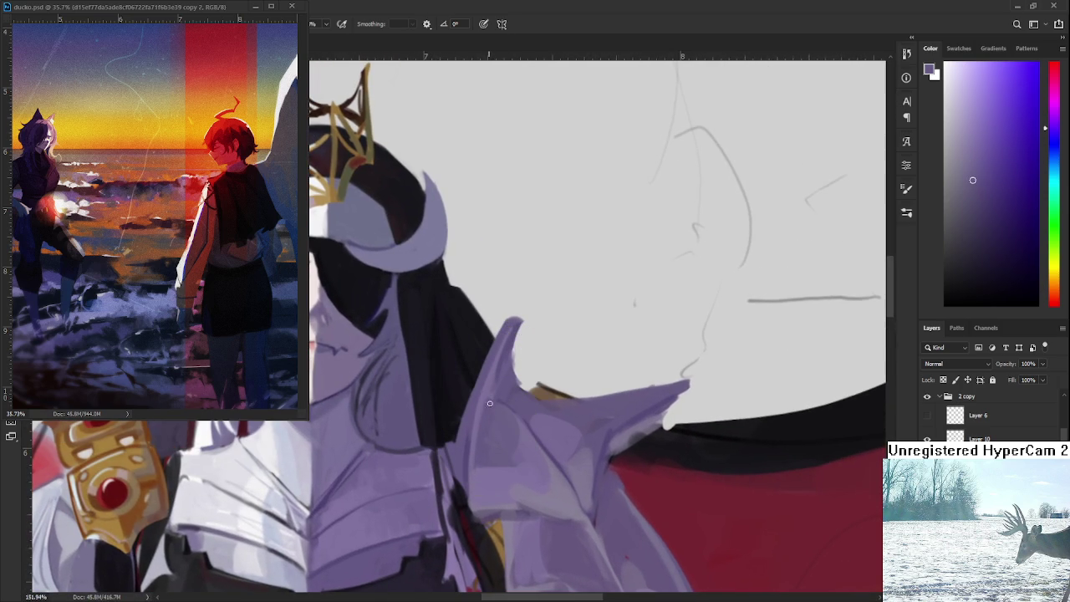
alt+click(485, 397)
alt+click(470, 452)
drag(482, 383, 471, 485)
alt+click(465, 435)
alt+click(469, 469)
Erase the spike's right edge into a clean concave curve with a tiny eraser
key(e)
key(bracketleft)
key(bracketleft)
key(bracketleft)
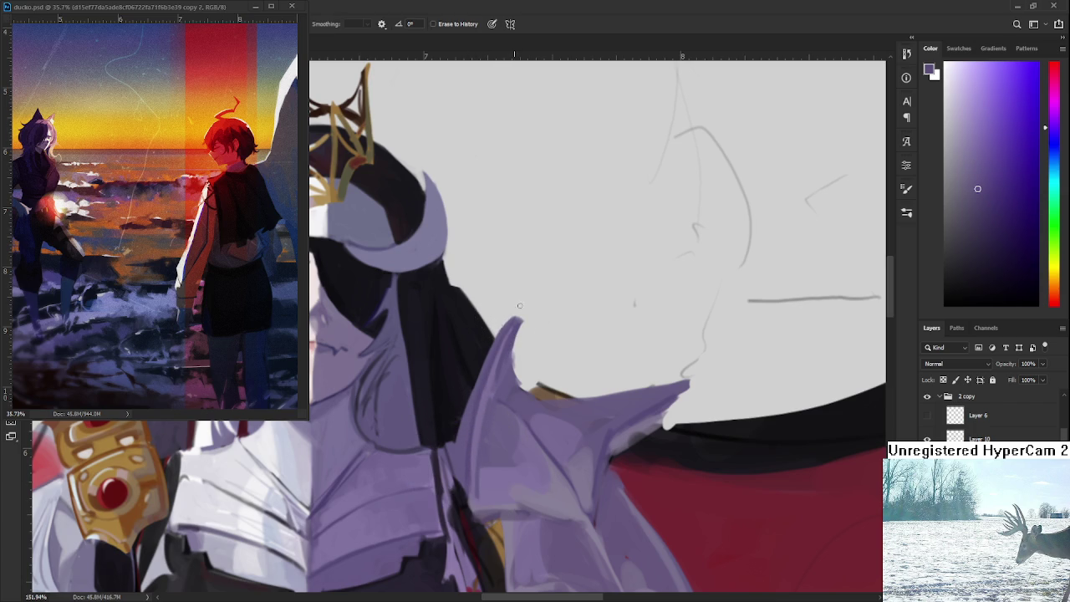
drag(518, 331, 525, 385)
scroll(534, 322, down, 2)
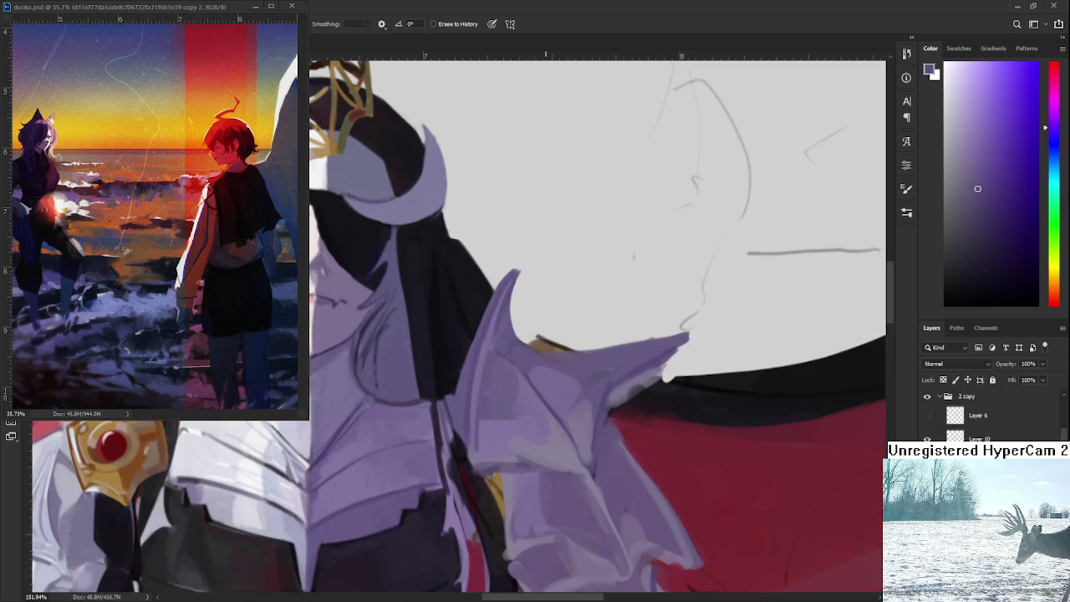
scroll(562, 472, down, 3)
scroll(552, 452, down, 2)
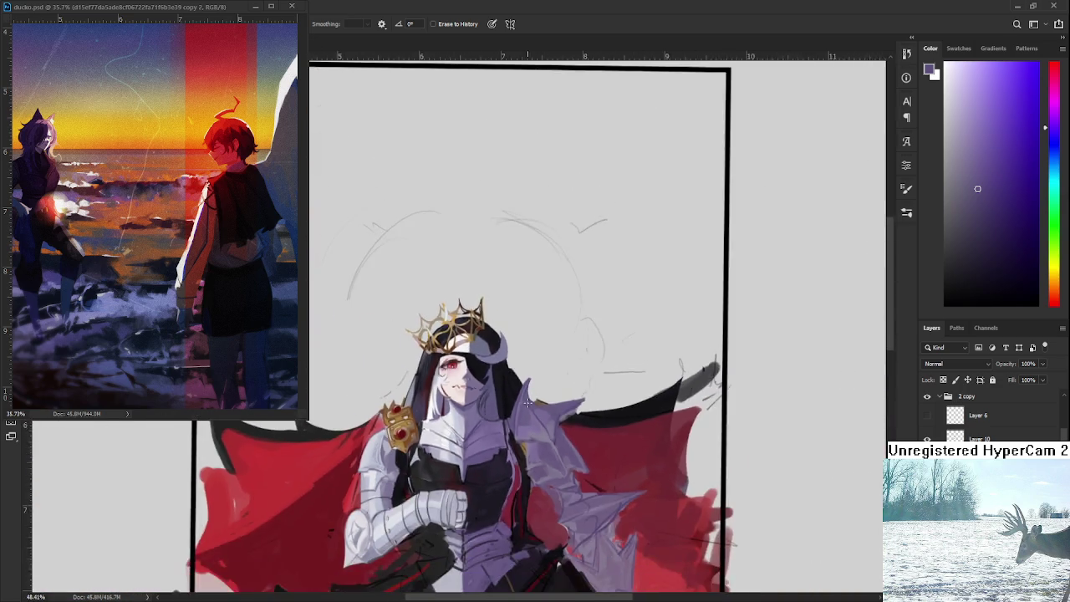
Switch to a small brush and sample several purples from the shoulder armour
scroll(530, 416, up, 4)
key(b)
scroll(530, 415, up, 1)
scroll(527, 422, up, 1)
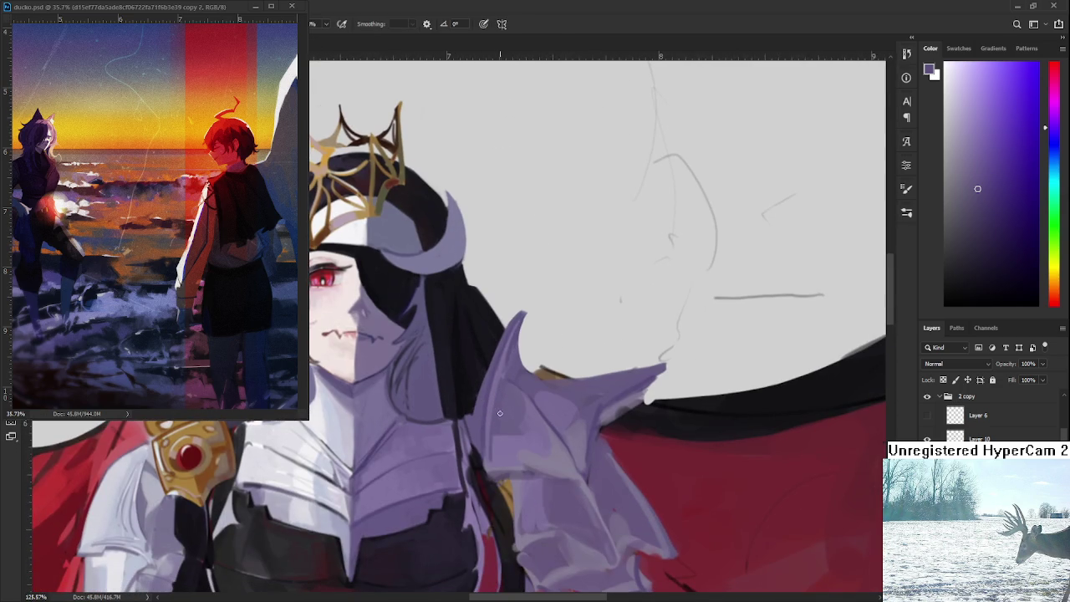
key([)
key([)
key([)
alt+click(500, 439)
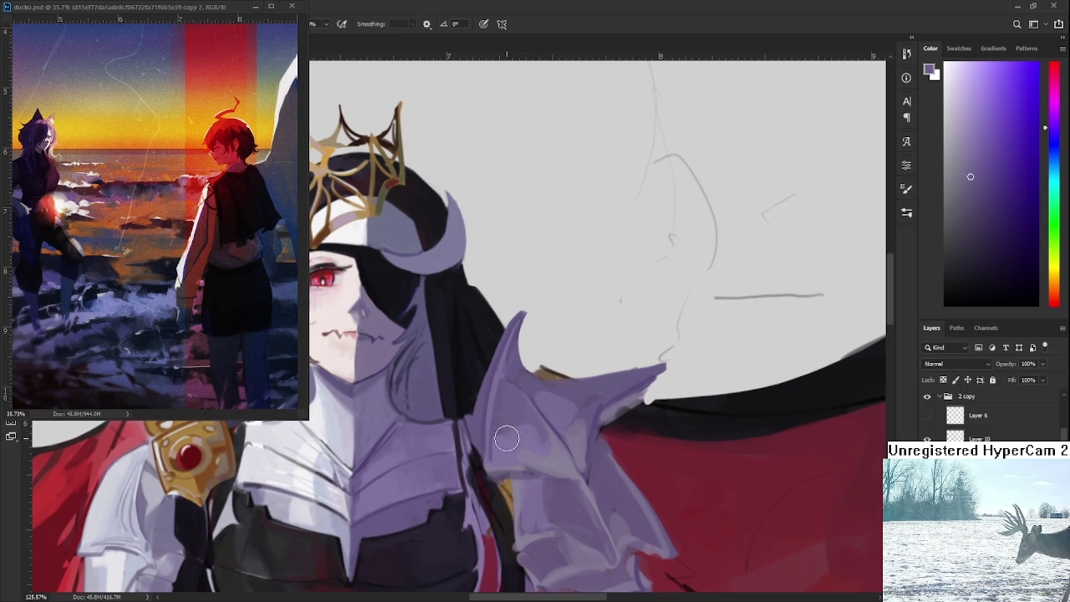
alt+click(503, 458)
alt+click(503, 457)
alt+click(518, 399)
scroll(571, 436, down, 2)
scroll(571, 435, down, 3)
scroll(570, 436, up, 4)
scroll(571, 436, up, 1)
scroll(570, 436, up, 1)
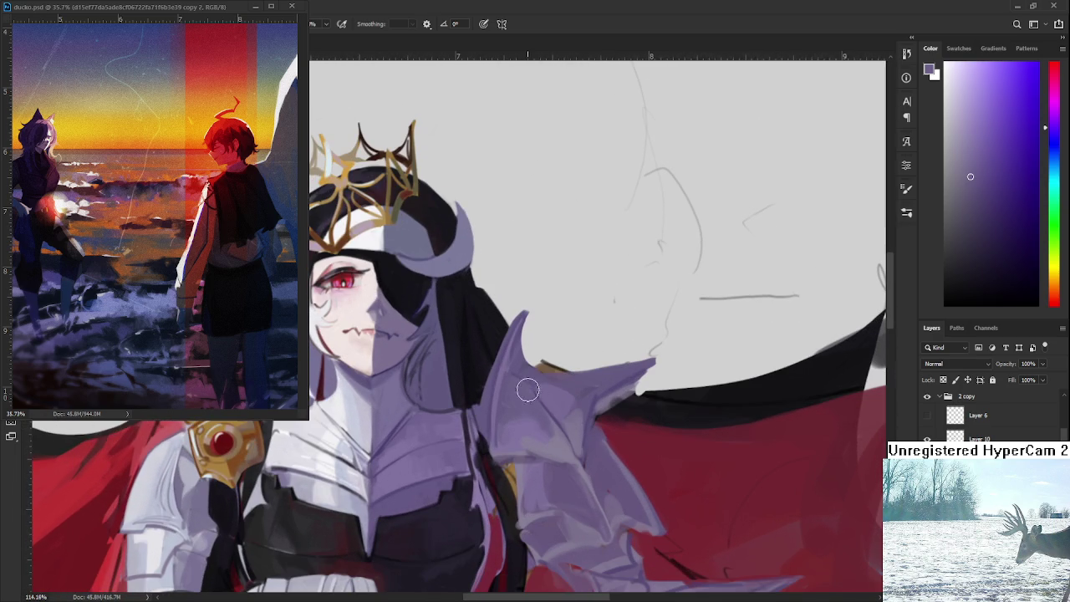
Sample a range of purple tones across the shoulder plate
alt+click(525, 437)
alt+click(522, 442)
alt+click(536, 442)
alt+click(536, 430)
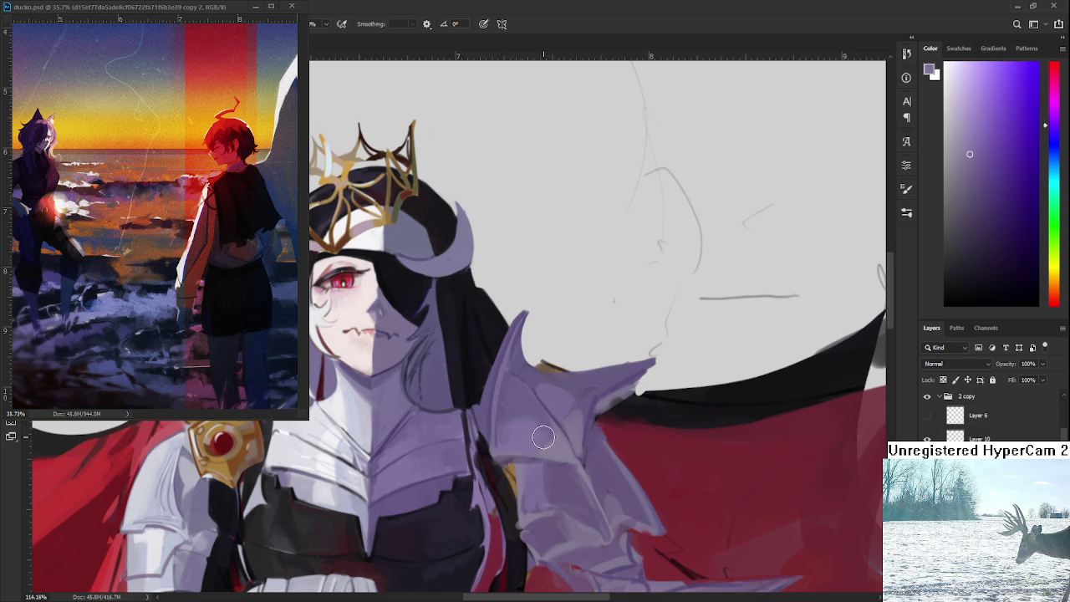
alt+click(543, 413)
alt+click(528, 414)
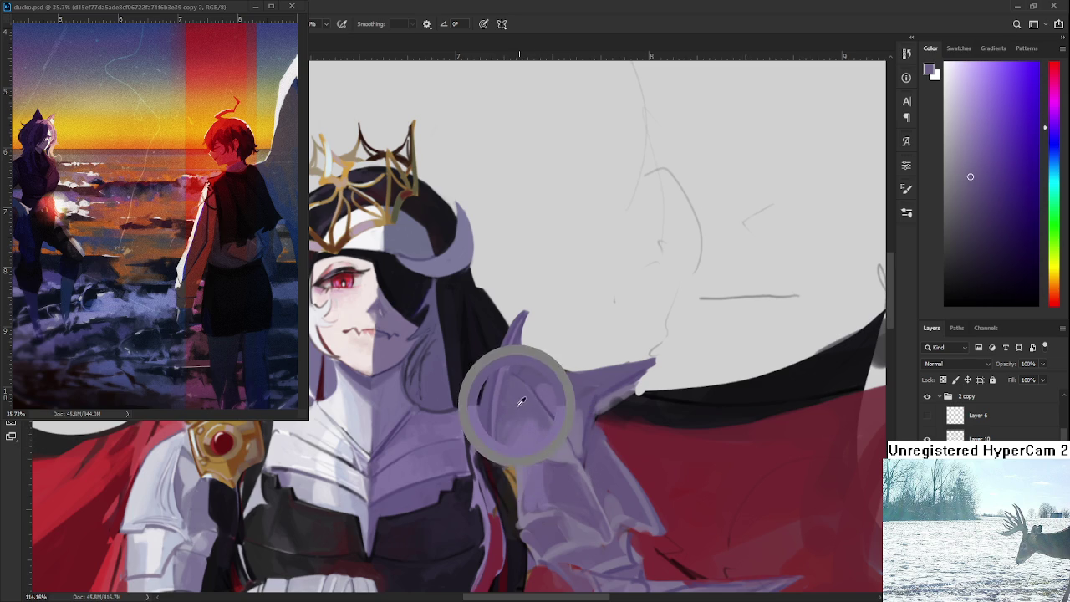
alt+click(563, 407)
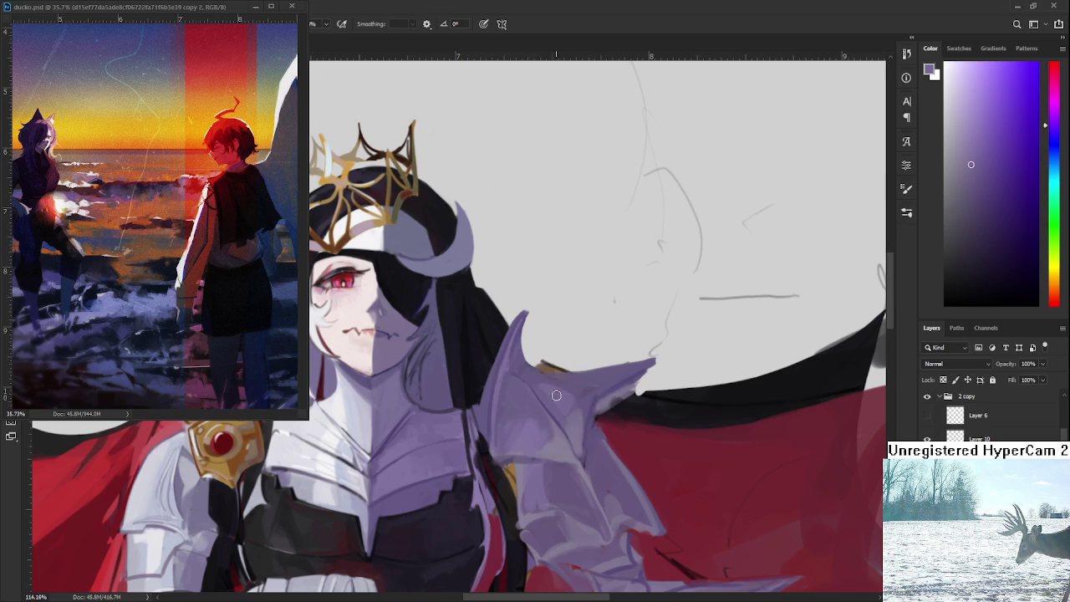
alt+click(553, 409)
alt+click(542, 404)
alt+click(554, 406)
alt+click(563, 439)
alt+click(555, 449)
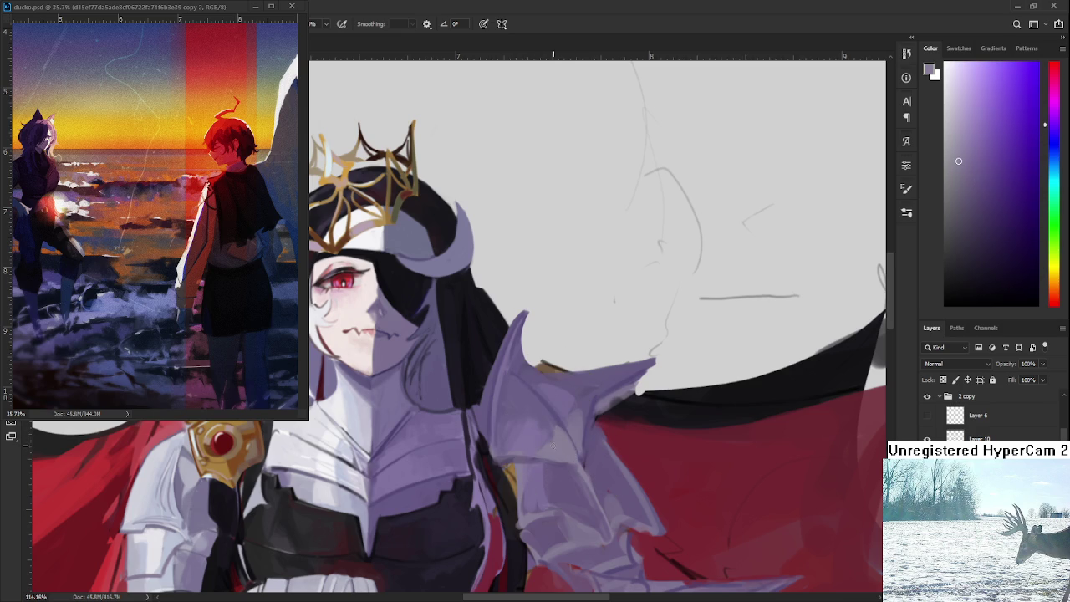
alt+click(557, 422)
alt+click(554, 445)
Compare more plate purples, settling on a darker shading tone
alt+click(561, 400)
alt+click(559, 414)
alt+click(560, 416)
alt+click(557, 441)
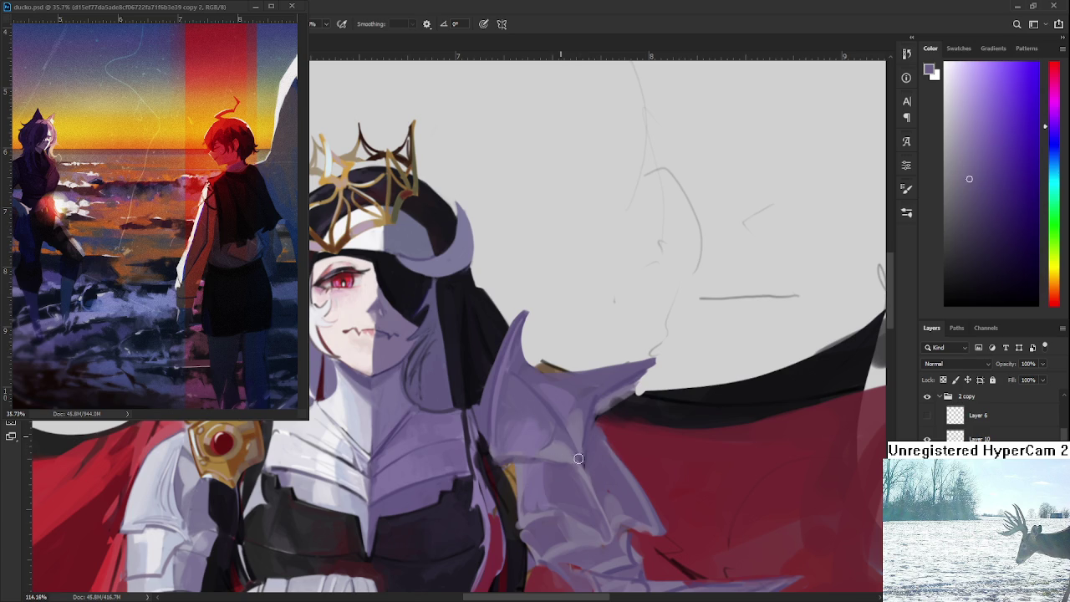
alt+click(562, 425)
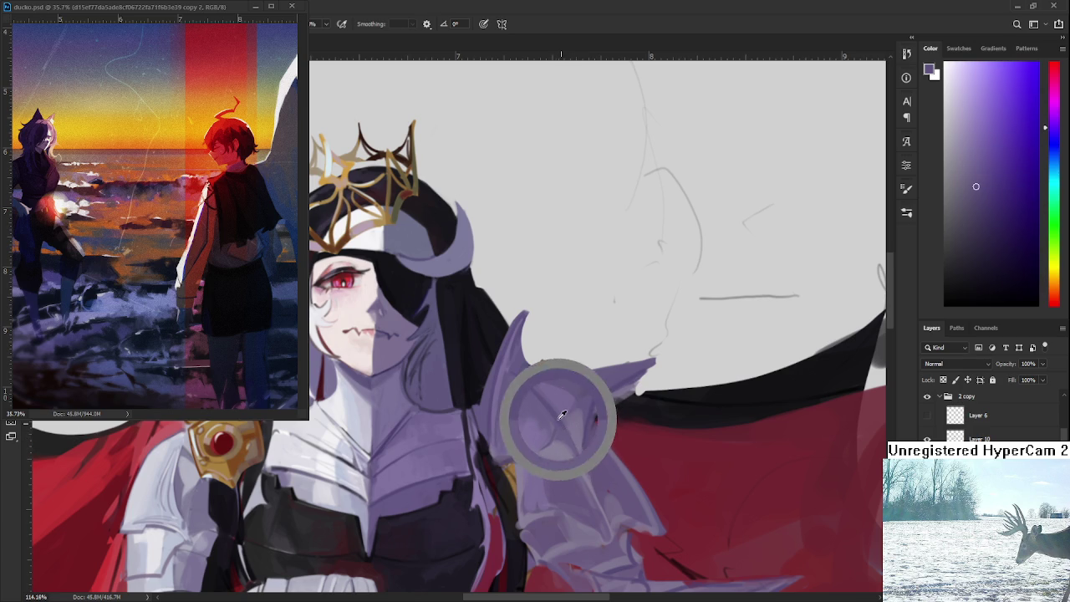
alt+click(579, 418)
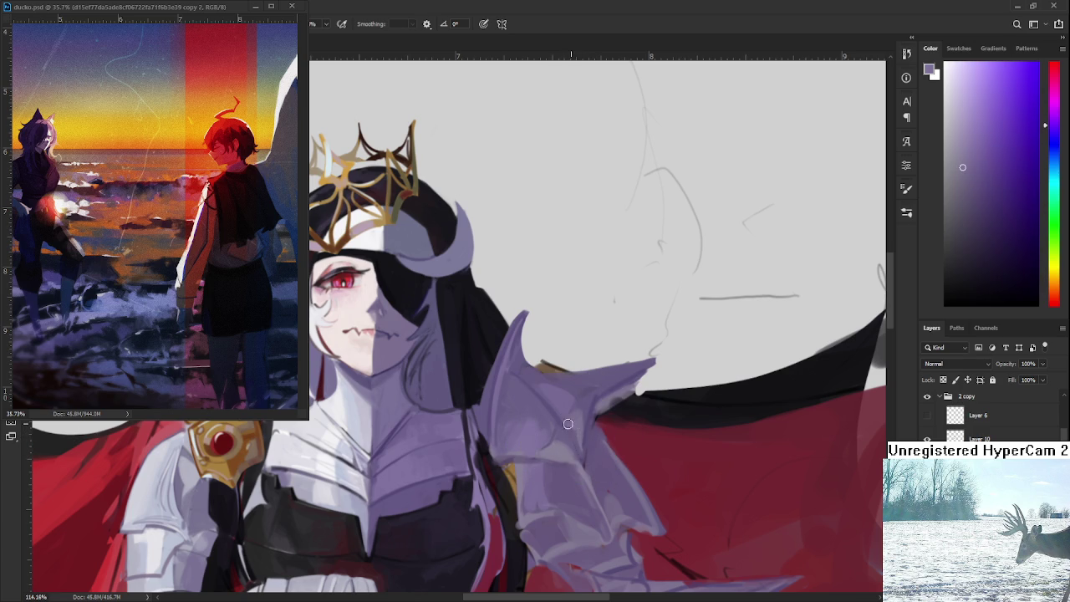
alt+click(578, 412)
alt+click(583, 405)
alt+click(585, 407)
alt+click(579, 409)
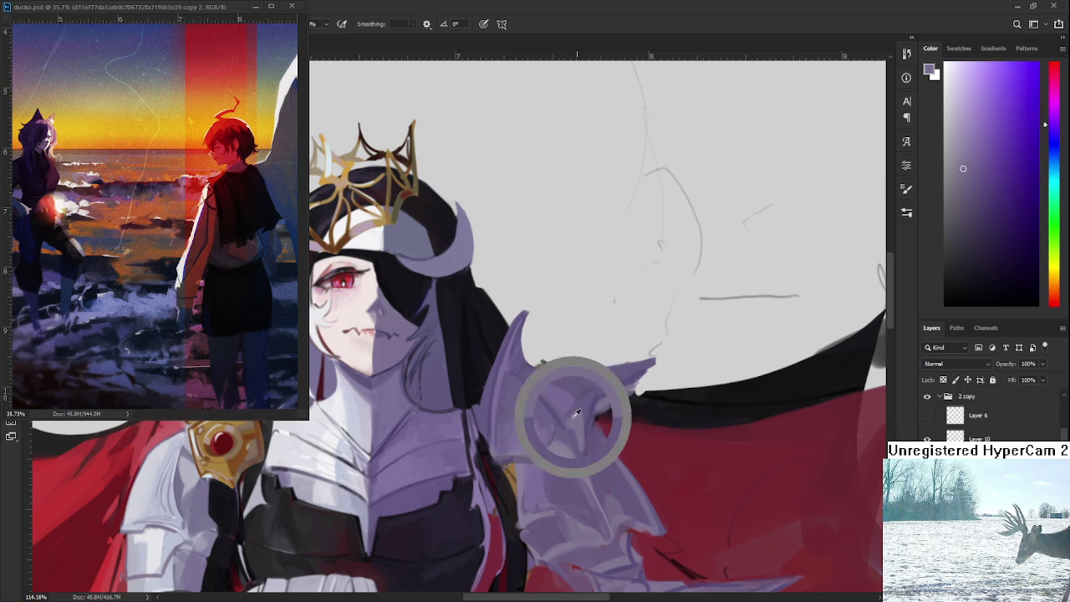
alt+click(585, 403)
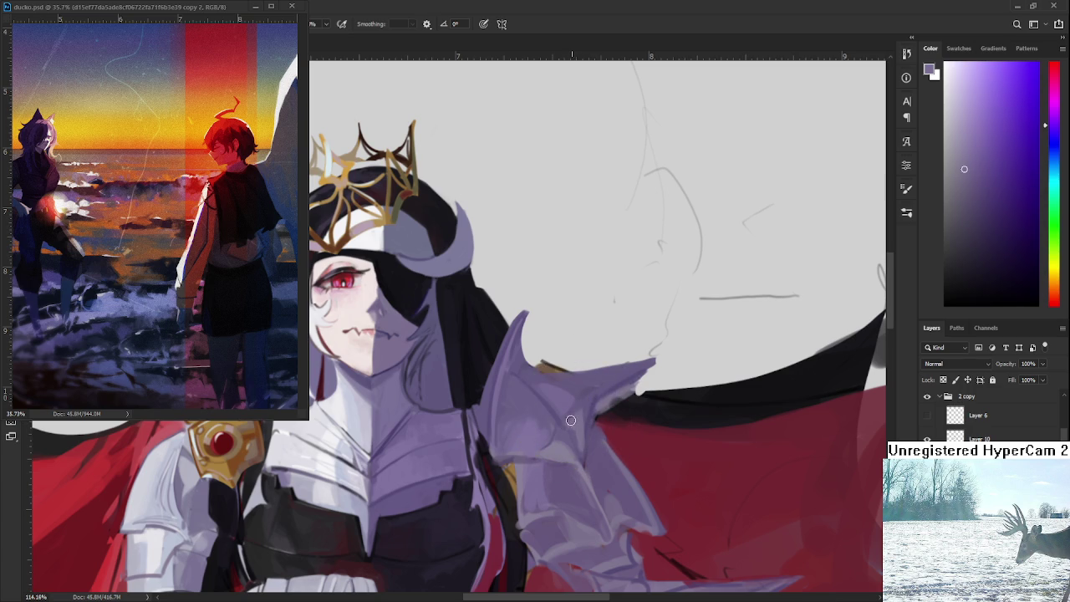
Paint a darker purple stroke down the front of the shoulder plate
drag(580, 419, 573, 436)
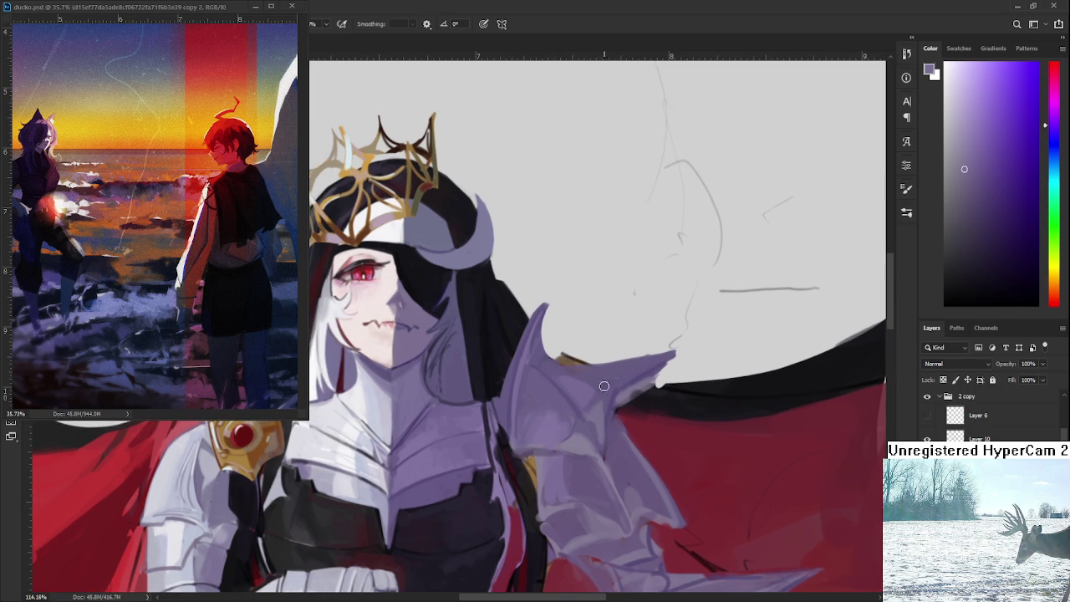
alt+click(444, 425)
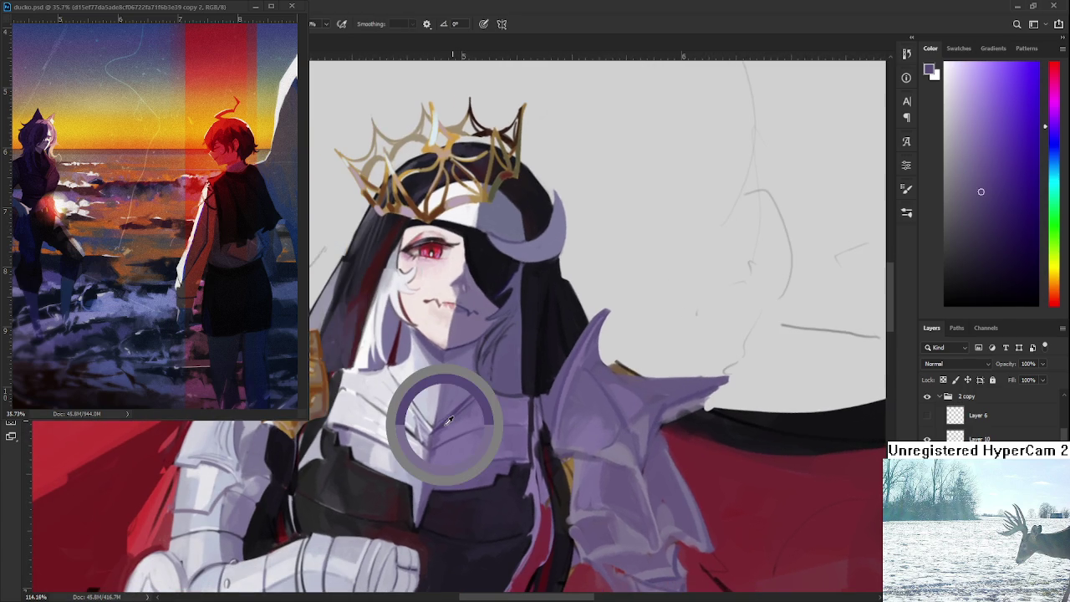
alt+click(539, 439)
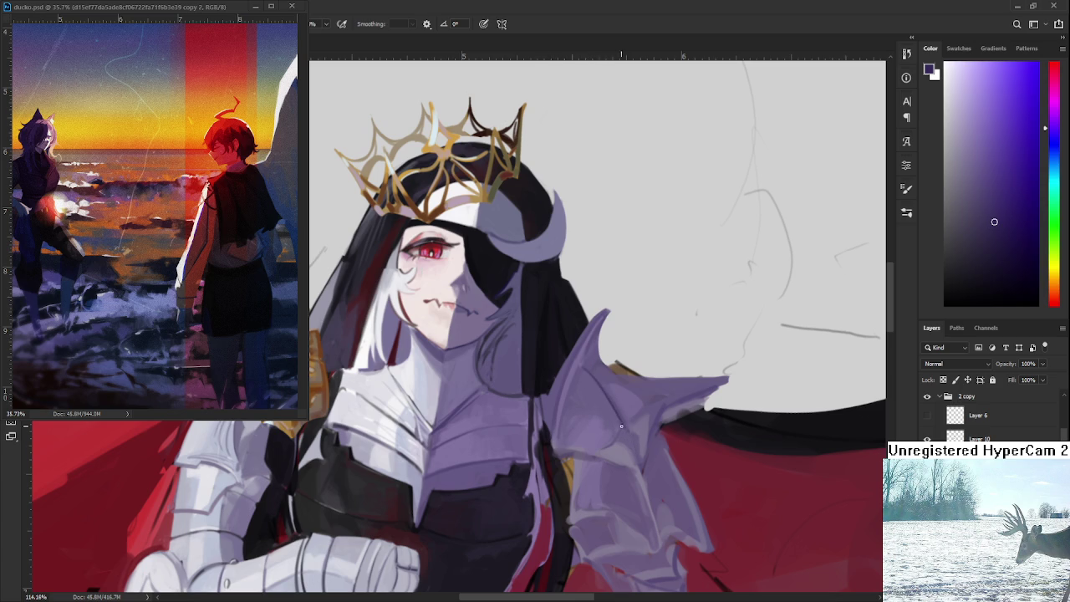
mouse_move(580, 364)
mouse_down()
mouse_move(621, 422)
mouse_move(652, 439)
mouse_up()
key(r)
scroll(598, 326, down, 3)
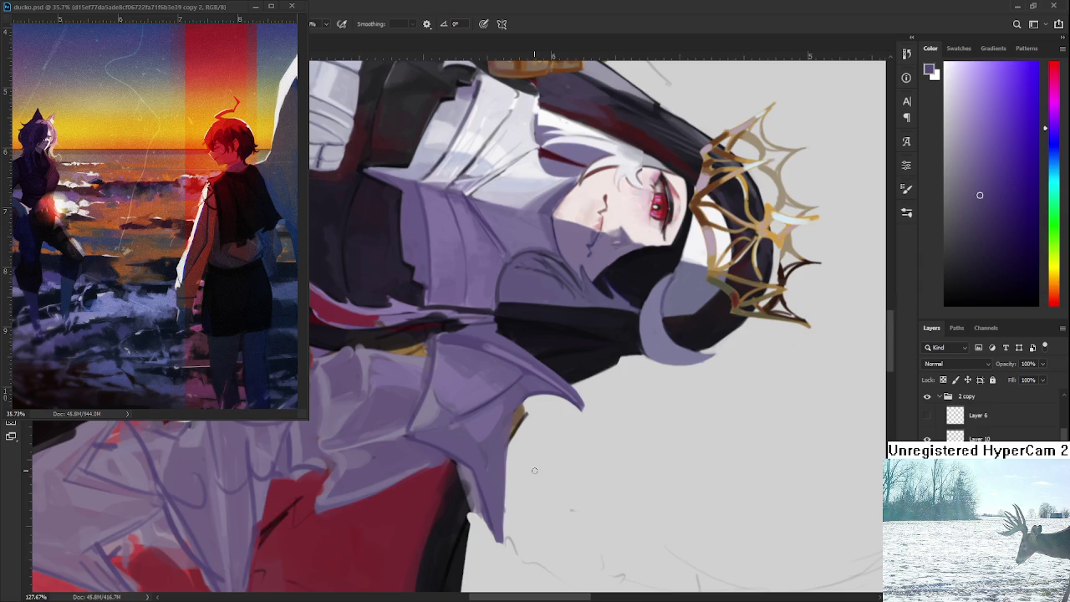
Tilt the canvas and sample darker purples from the lower armour point
drag(534, 470, 528, 512)
key(e)
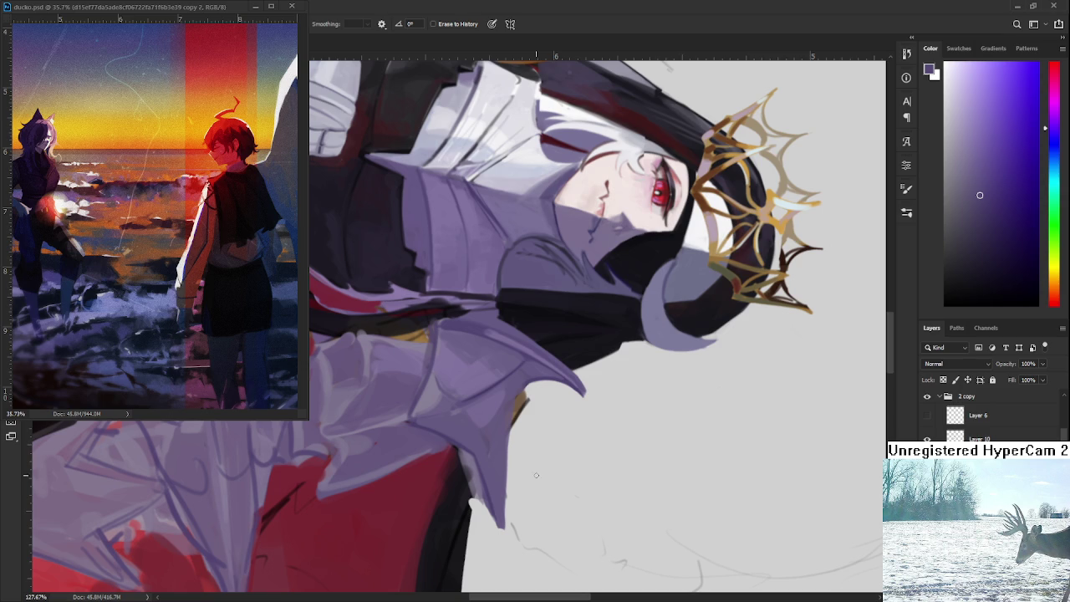
drag(520, 439, 506, 446)
key(b)
alt+click(462, 409)
alt+click(499, 404)
alt+click(471, 400)
scroll(500, 393, down, 1)
Paint purple over the yellow-brown edge, lighten it with the eraser, and turn the view upright
drag(500, 393, 478, 504)
key(e)
drag(494, 436, 477, 510)
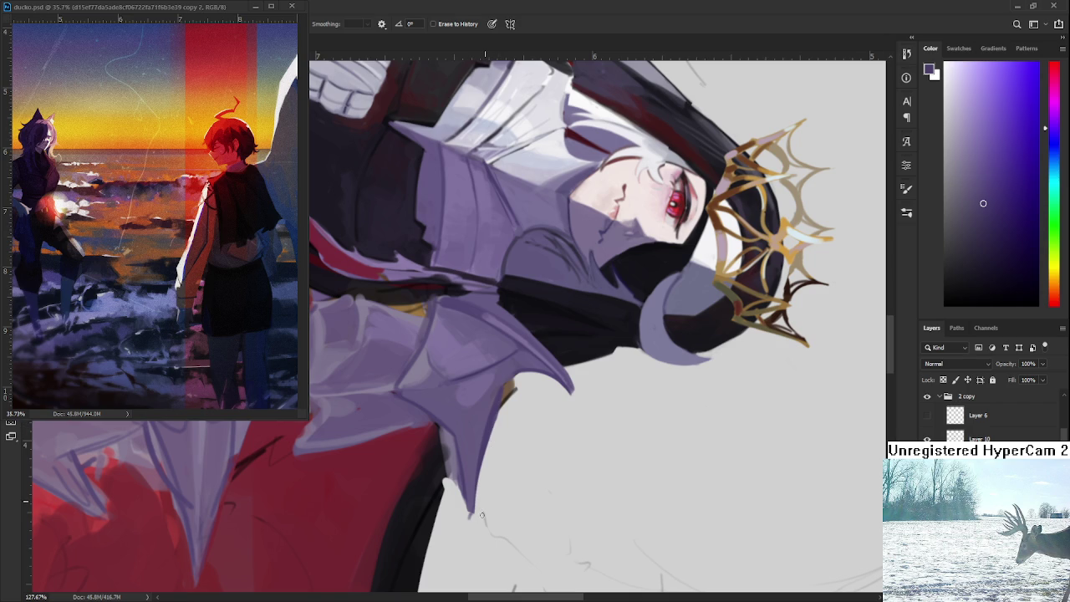
key(b)
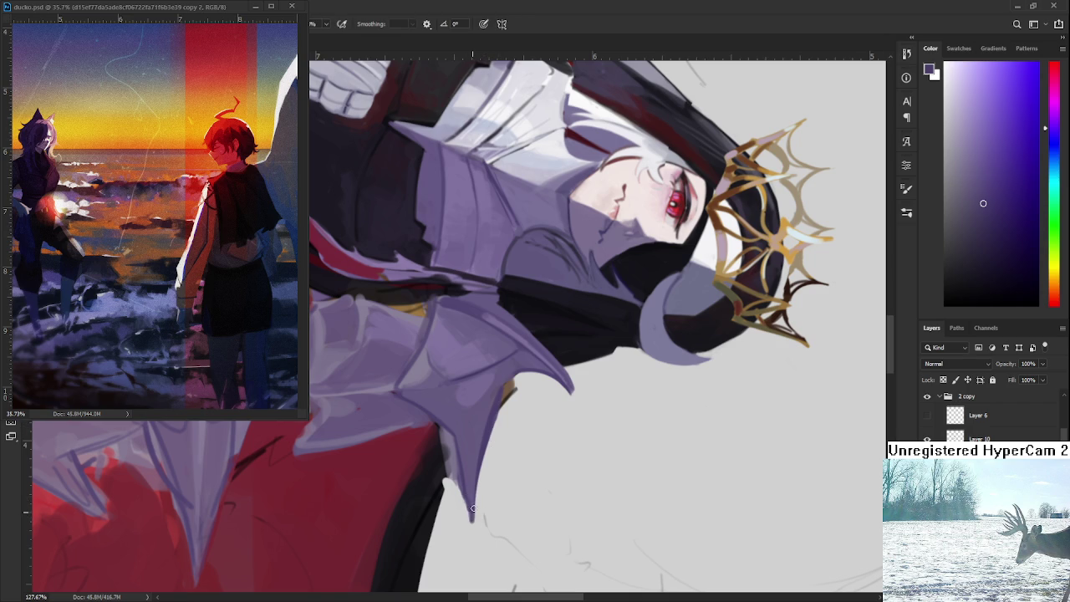
alt+click(476, 484)
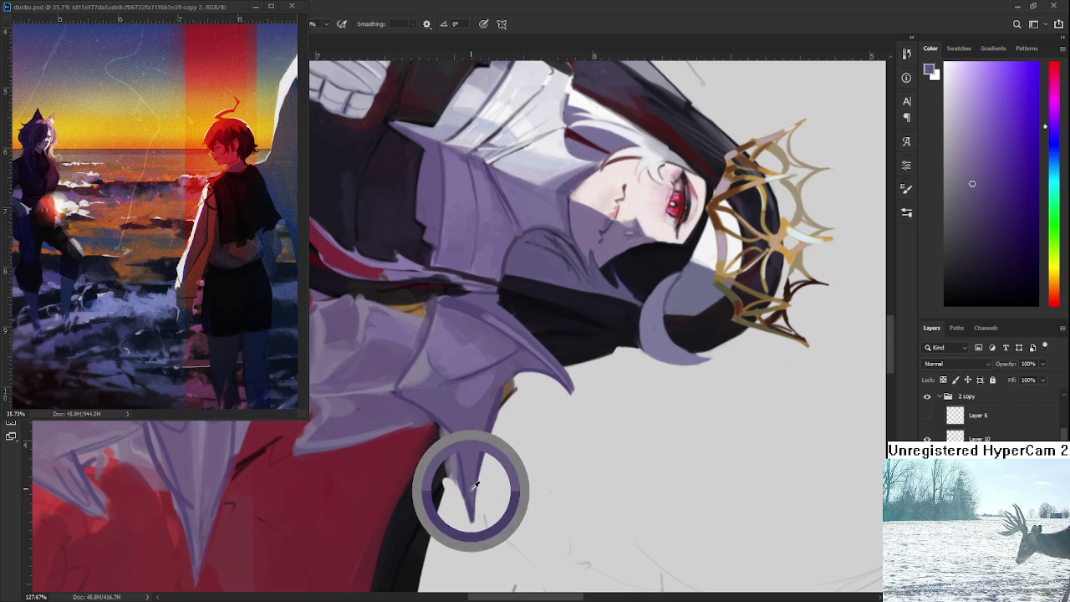
alt+click(492, 421)
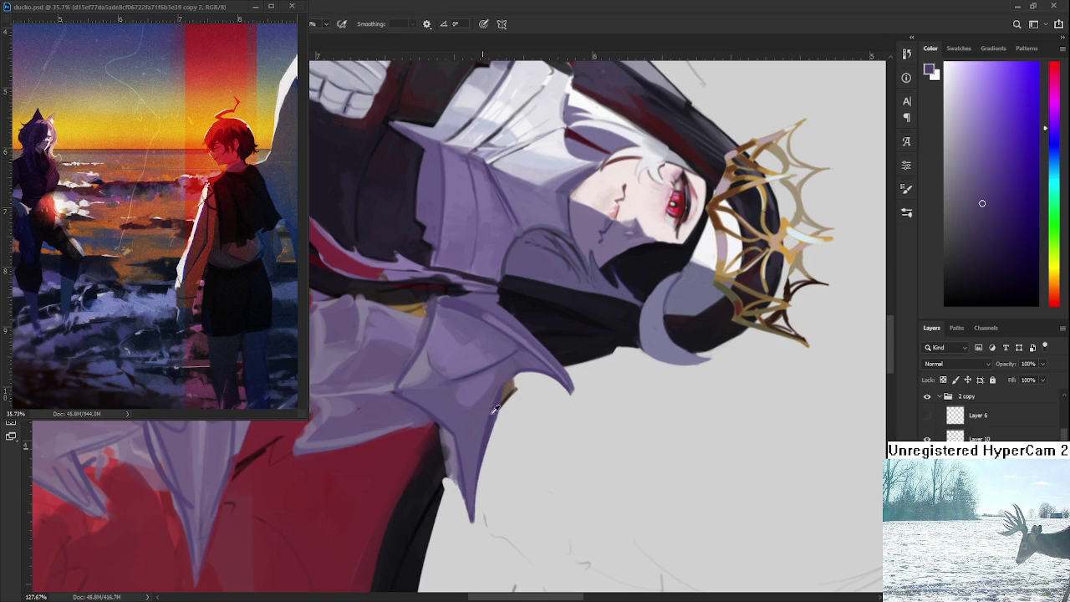
key(r)
drag(499, 396, 556, 421)
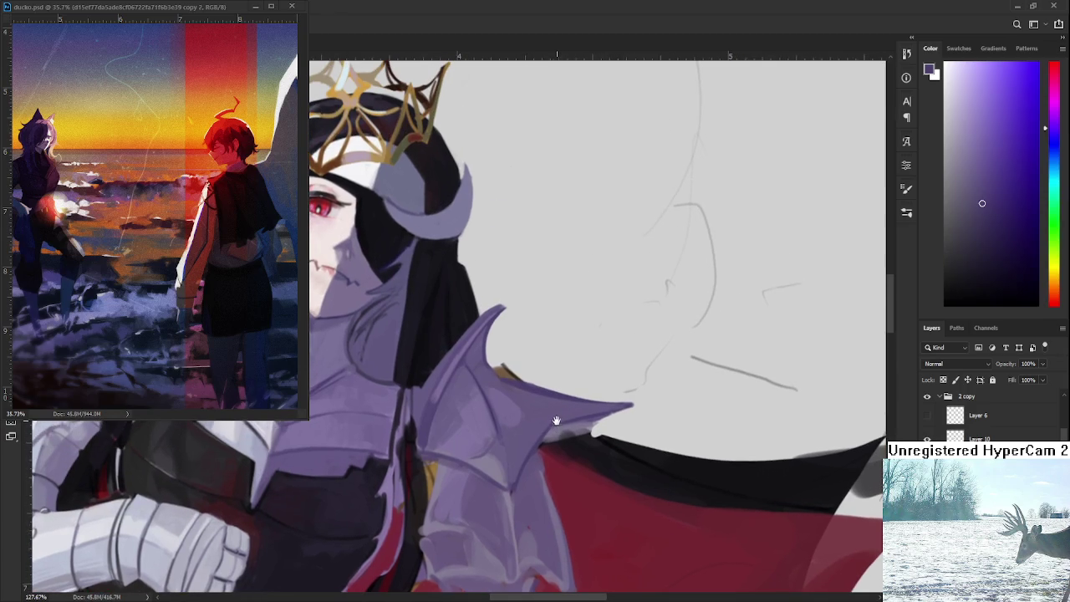
Extend and sharpen the shoulder spike tip with a sampled armour purple
key(b)
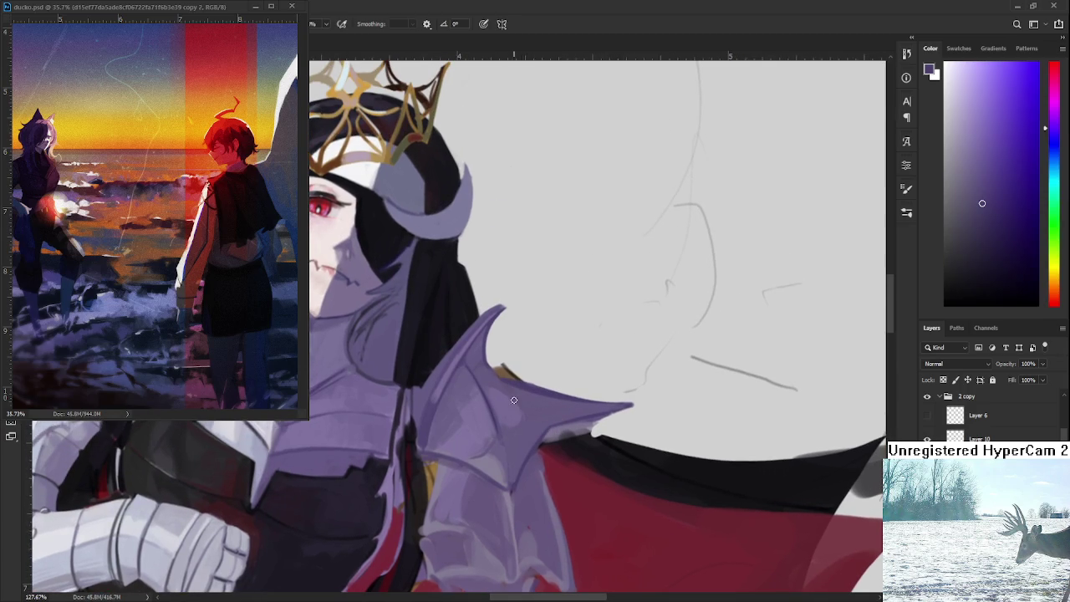
alt+click(495, 406)
drag(496, 406, 491, 395)
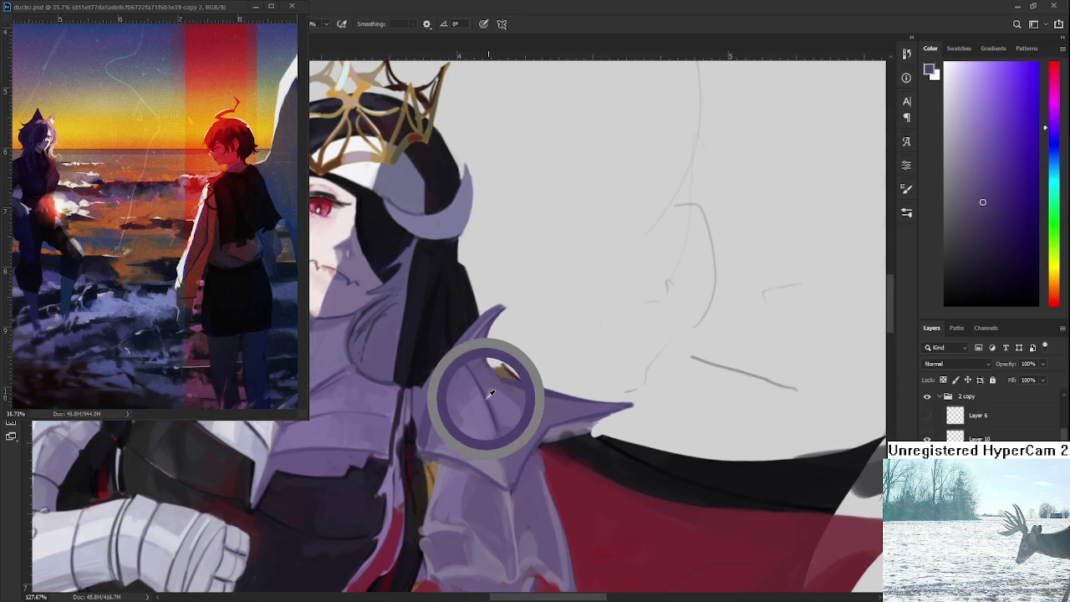
drag(627, 405, 545, 424)
Sample several lighter purples from the lower shoulder armour
alt+click(544, 428)
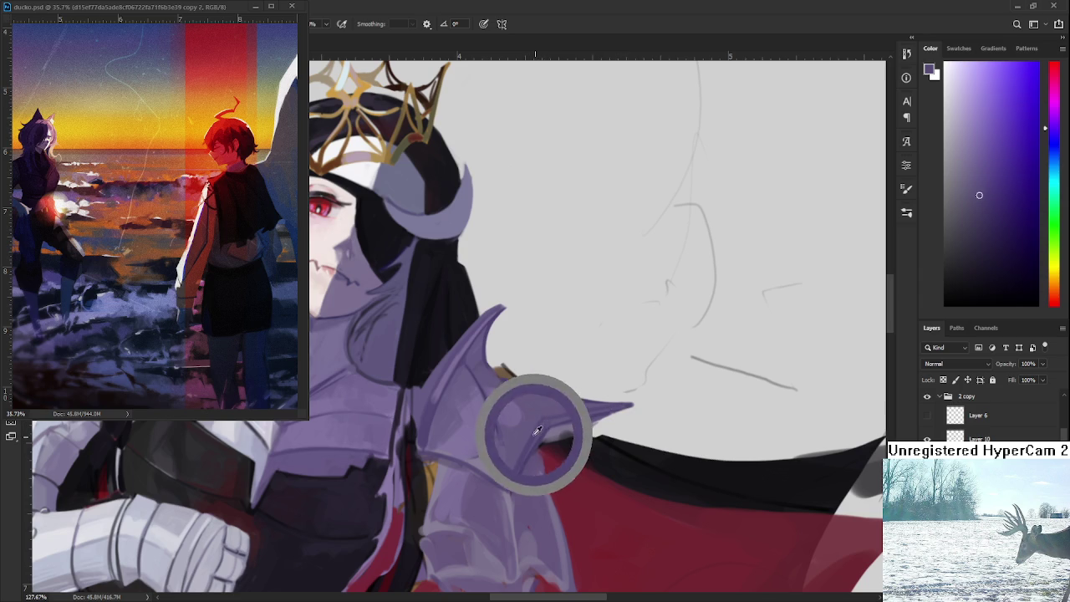
alt+click(550, 415)
alt+click(554, 419)
alt+click(532, 423)
alt+click(492, 450)
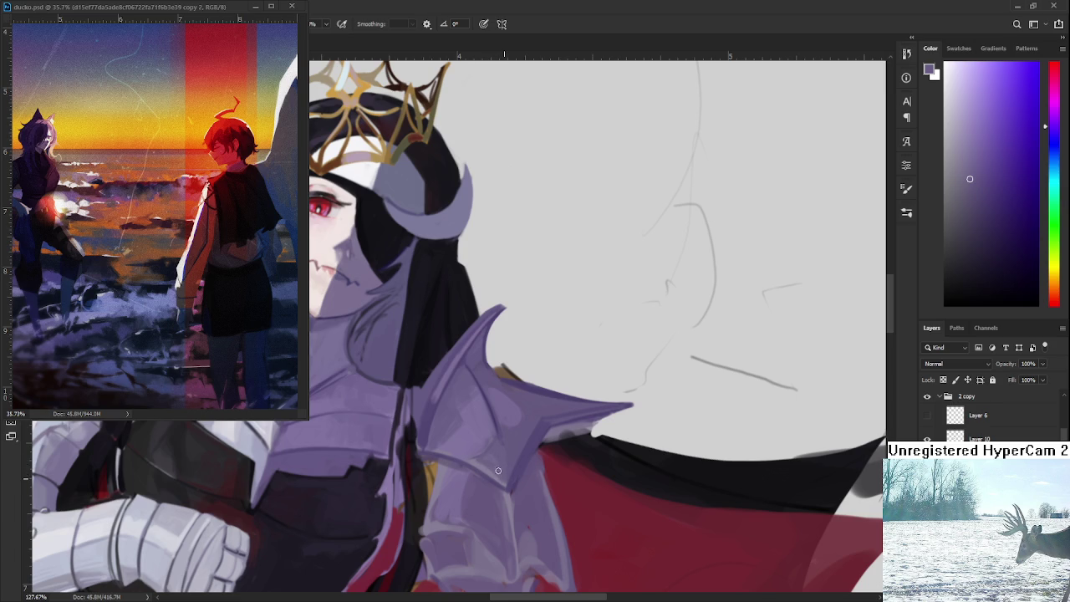
alt+click(478, 464)
alt+click(494, 463)
alt+click(498, 447)
scroll(505, 449, up, 2)
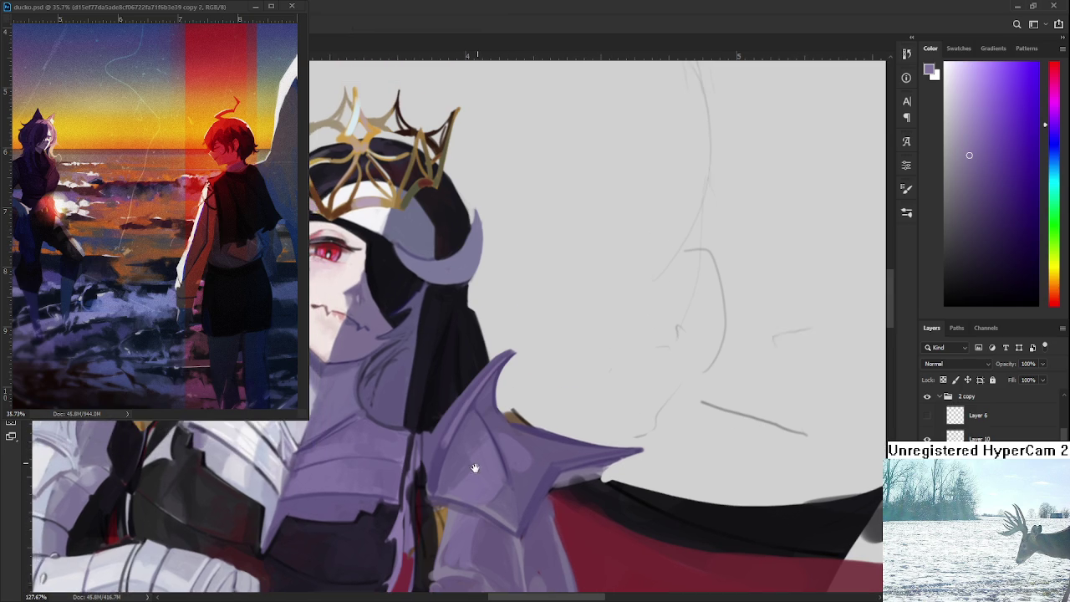
alt+click(470, 456)
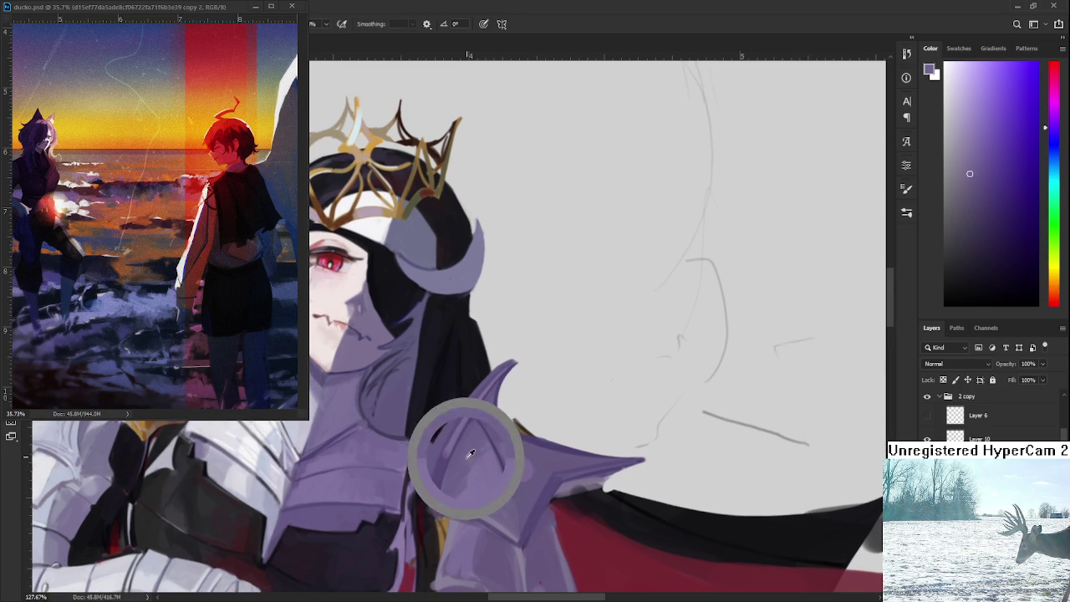
Paint lighter purple strokes and highlight dabs on the shoulder plate
drag(467, 446, 490, 454)
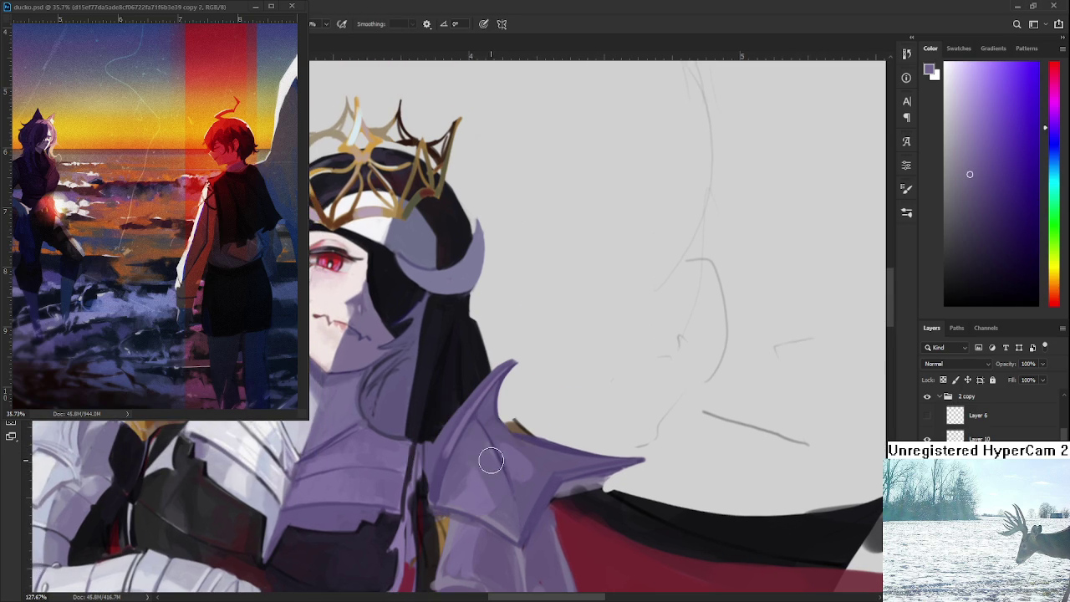
alt+click(476, 492)
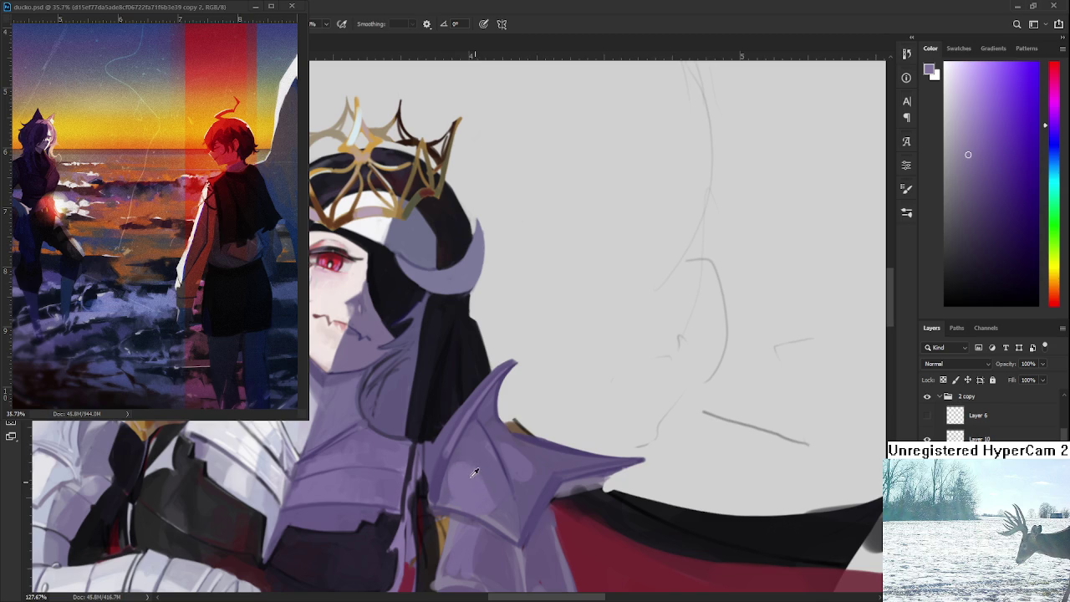
drag(492, 475, 477, 438)
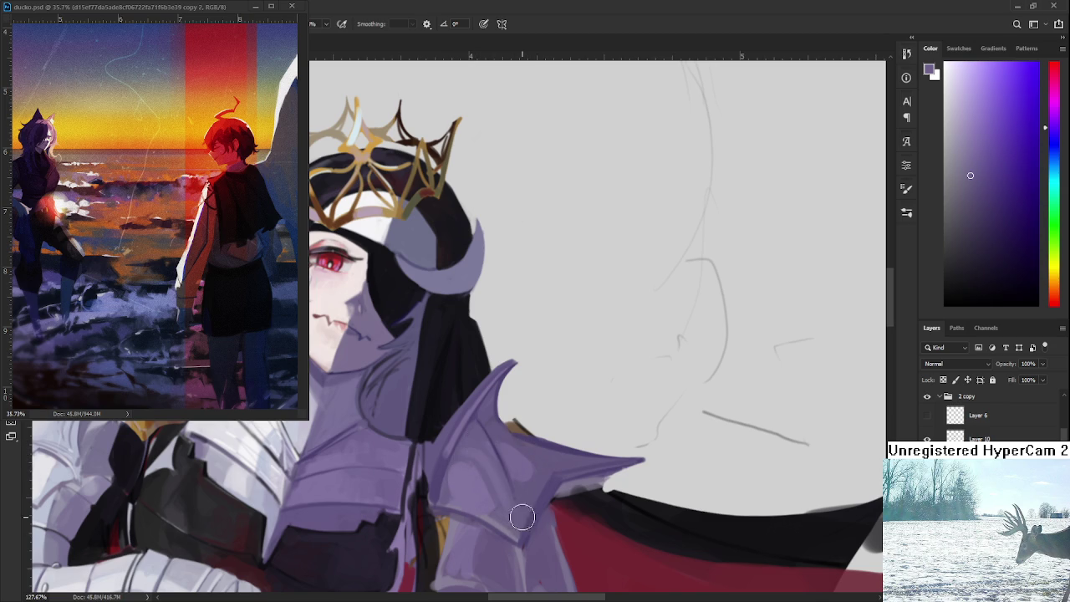
scroll(502, 451, down, 1)
alt+click(449, 443)
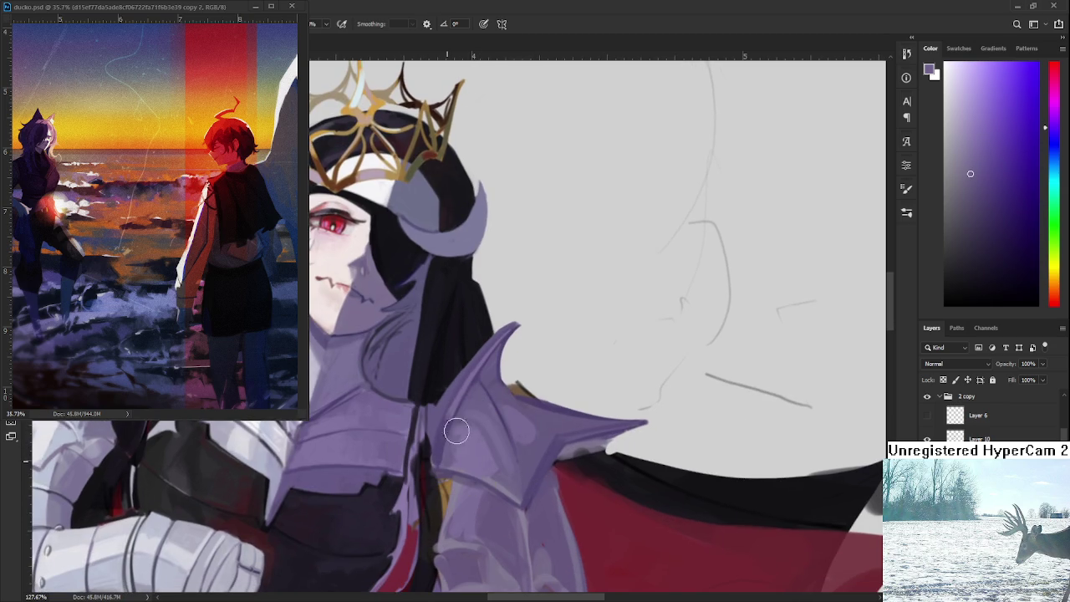
alt+click(465, 435)
scroll(476, 446, down, 3)
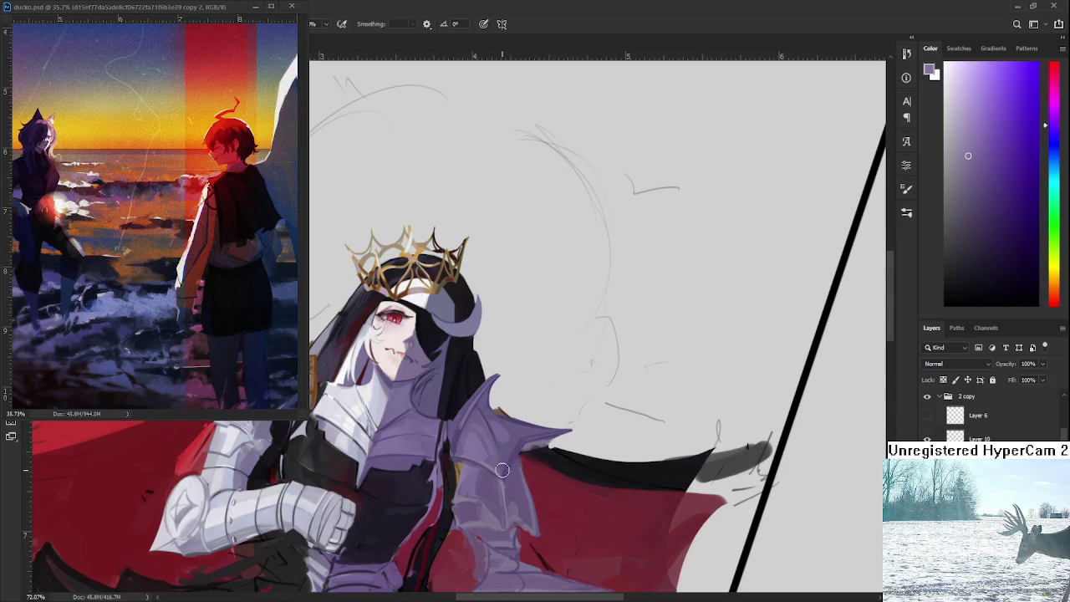
Rotate the canvas to sample another armour colour, then level the view upright
mouse_move(517, 480)
mouse_down()
mouse_move(527, 481)
mouse_move(543, 439)
mouse_up()
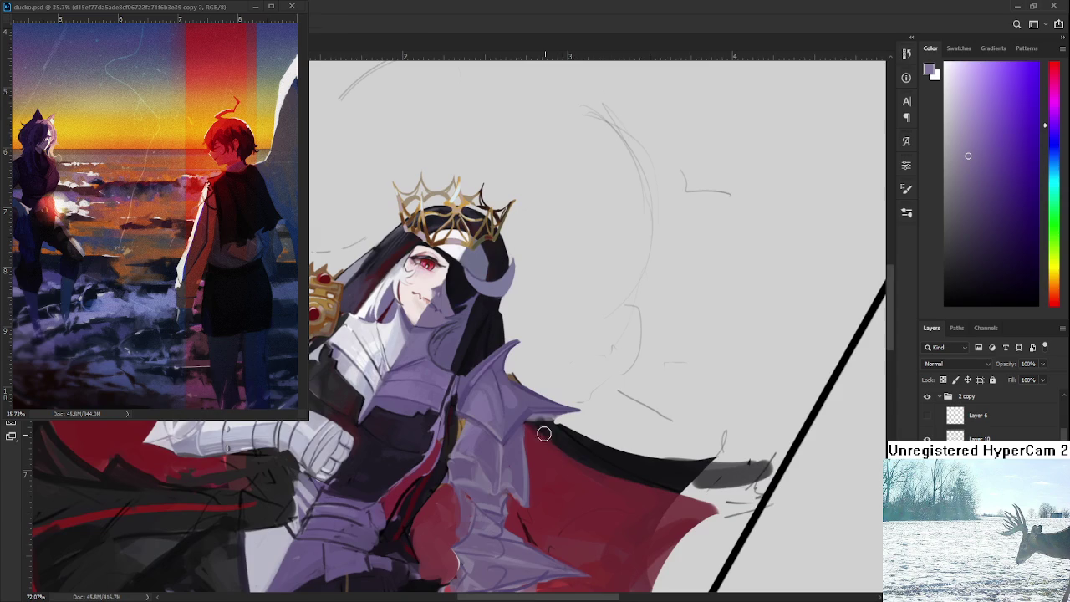
alt+click(512, 402)
drag(511, 402, 505, 371)
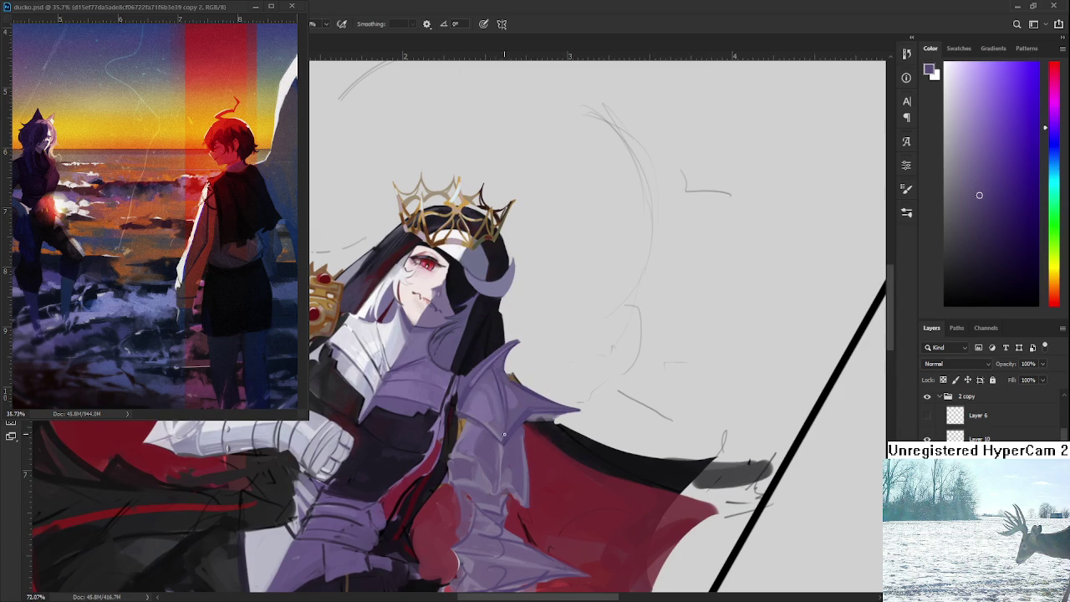
key(r)
drag(495, 366, 535, 334)
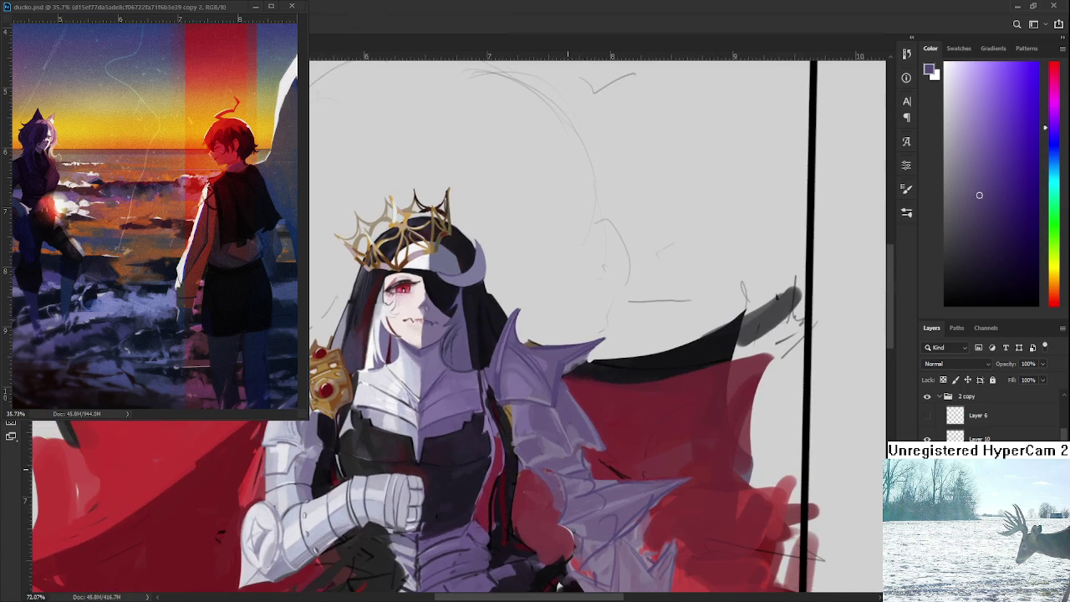
scroll(571, 427, down, 2)
scroll(571, 428, down, 3)
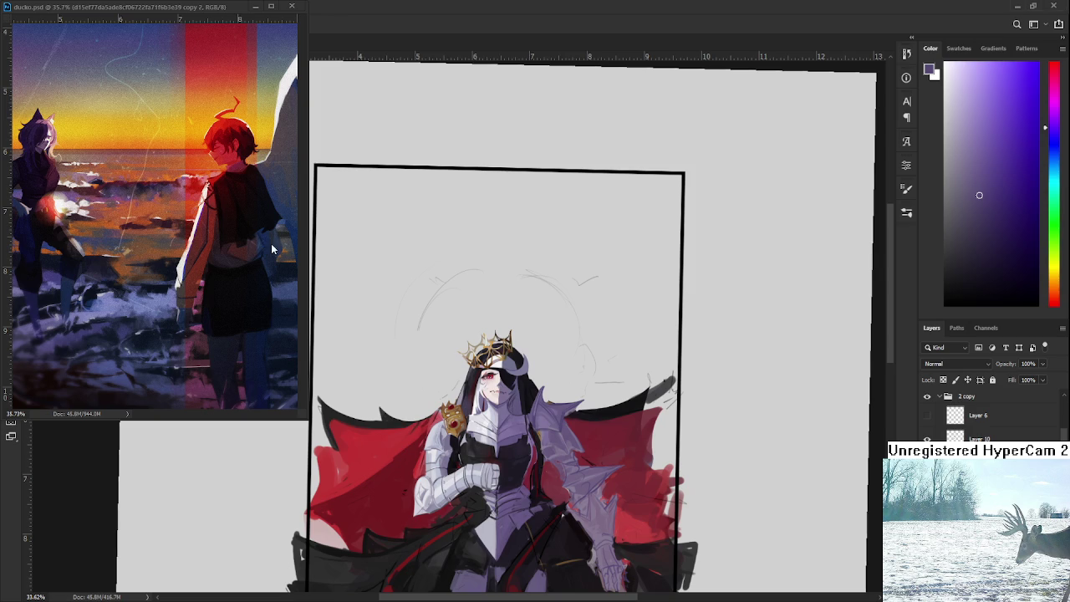
Close the floating ducko.psd sunset reference window with Ctrl+W
key(ctrl+w)
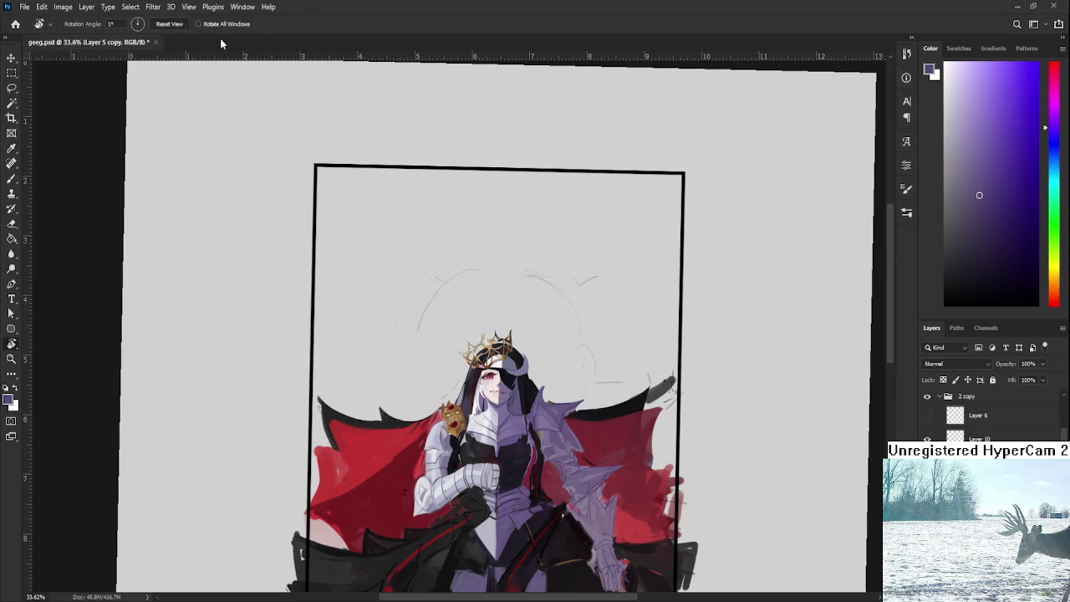
Open rando.psd from the Home screen's recent files
key(ctrl+w)
click(222, 316)
scroll(507, 347, up, 5)
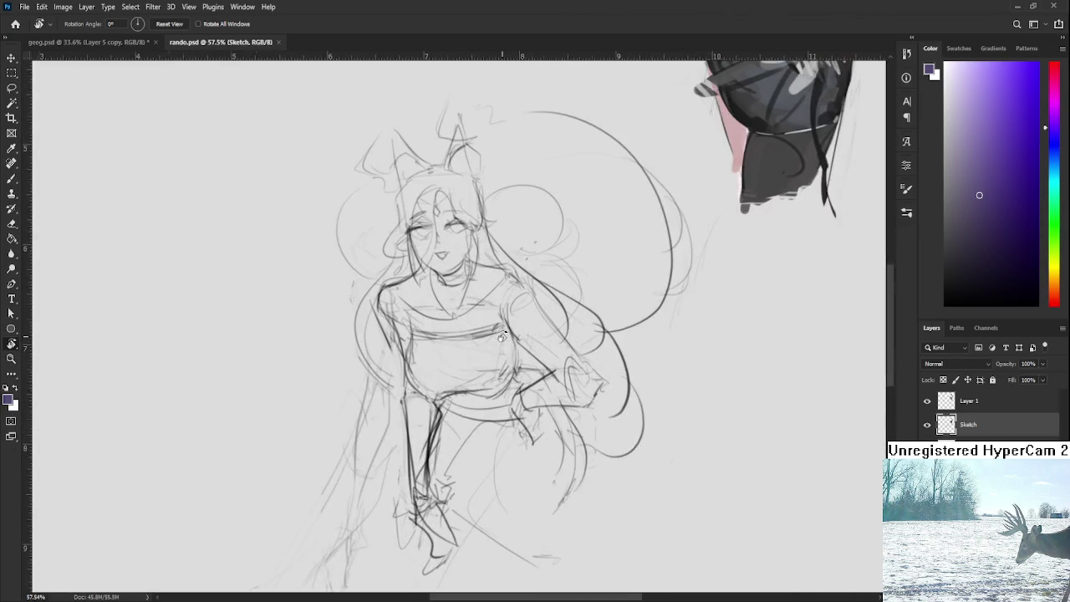
scroll(468, 368, down, 2)
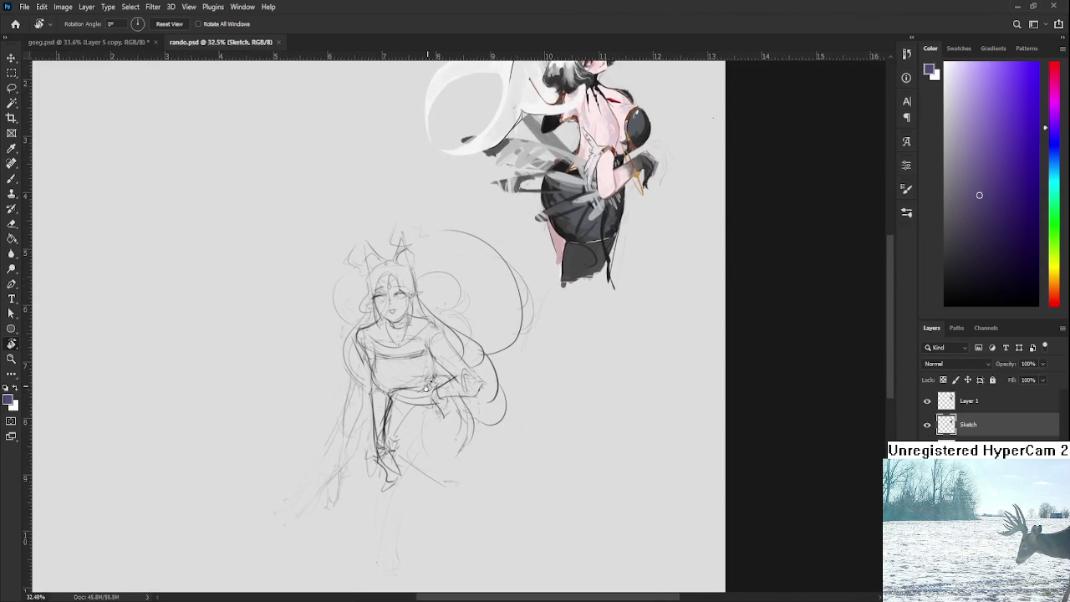
scroll(428, 384, down, 2)
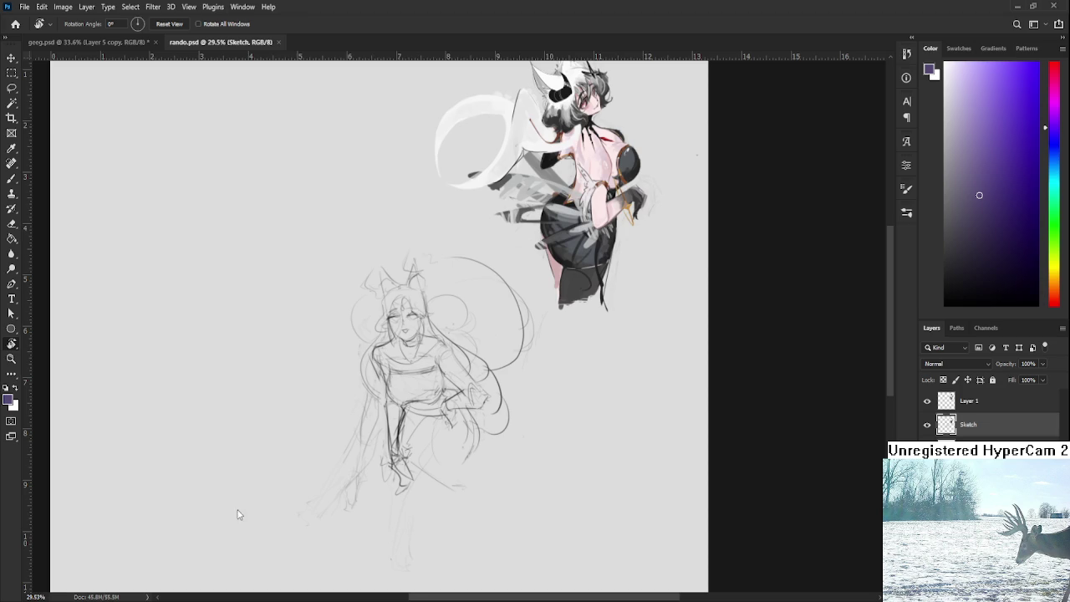
scroll(547, 458, up, 2)
Zoom and pan around the rando.psd sketch, then pull back to the whole canvas
drag(468, 432, 471, 435)
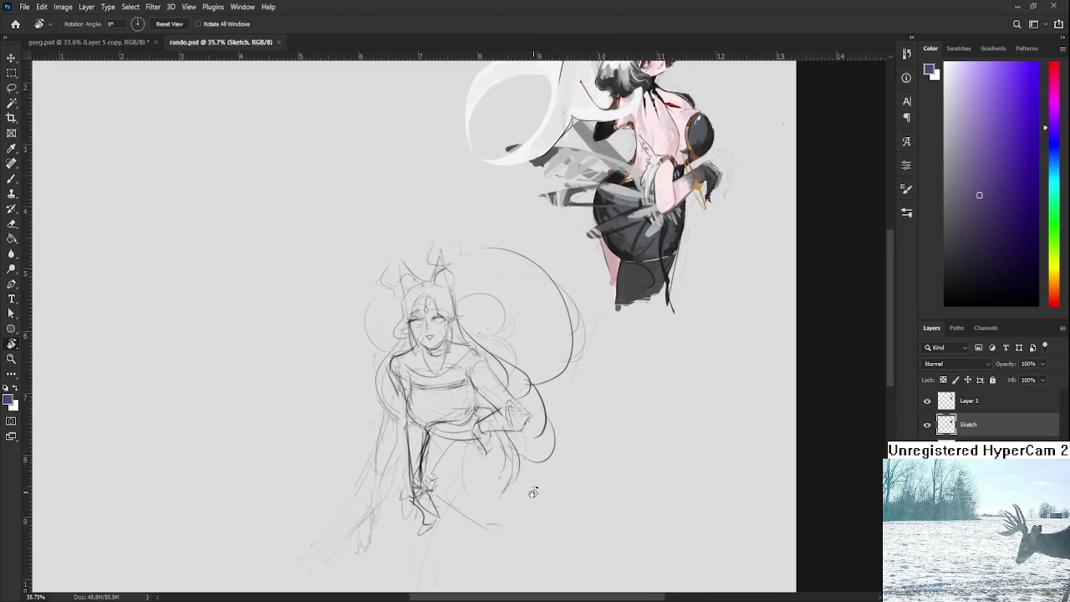
drag(534, 477, 540, 458)
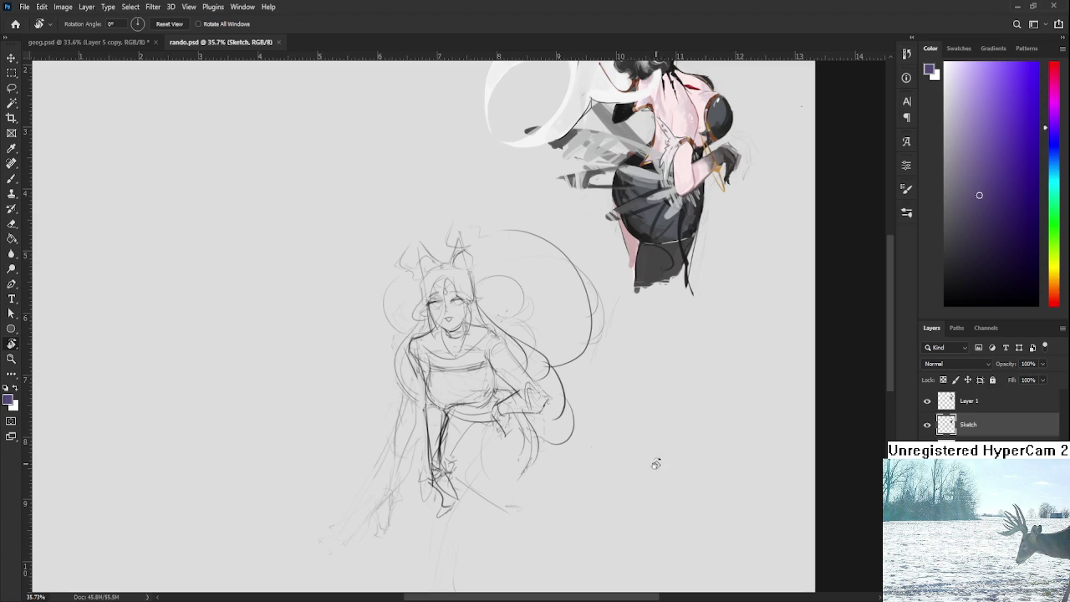
scroll(518, 465, up, 1)
scroll(522, 455, up, 1)
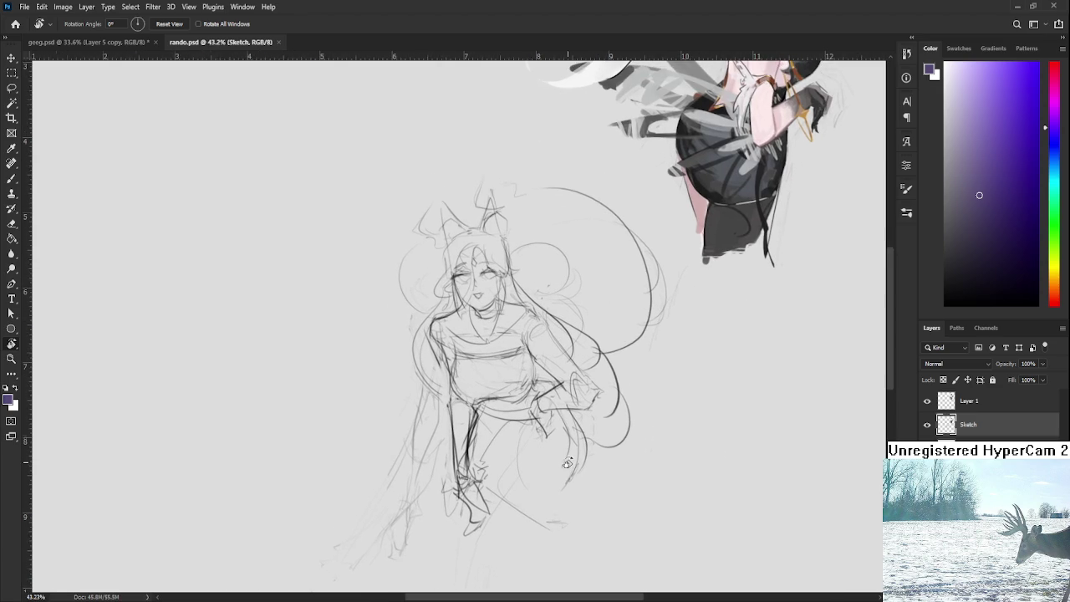
scroll(567, 463, up, 1)
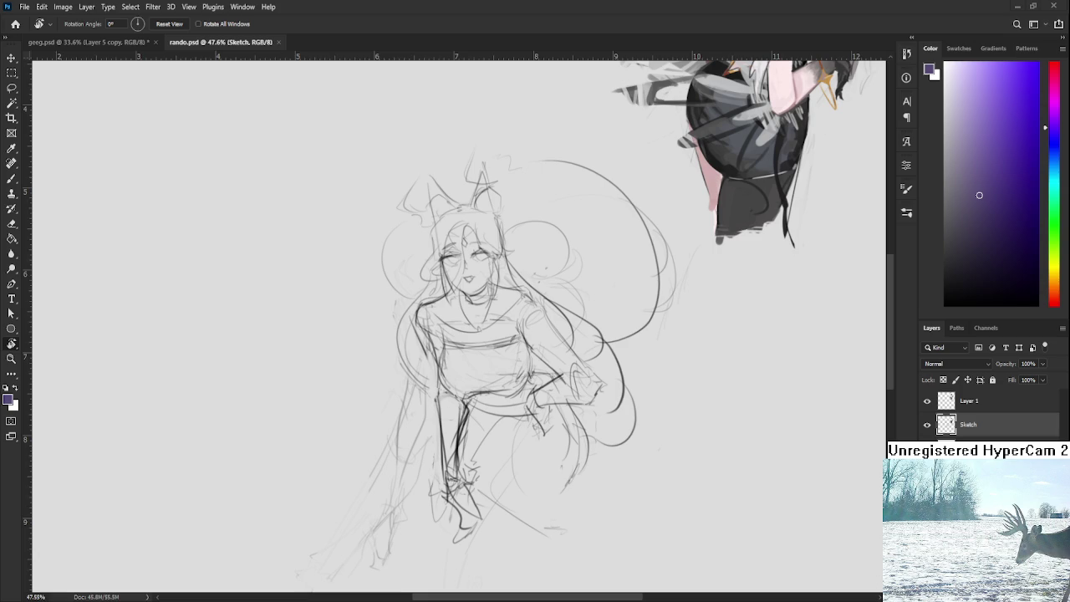
scroll(585, 418, down, 3)
drag(585, 415, 408, 475)
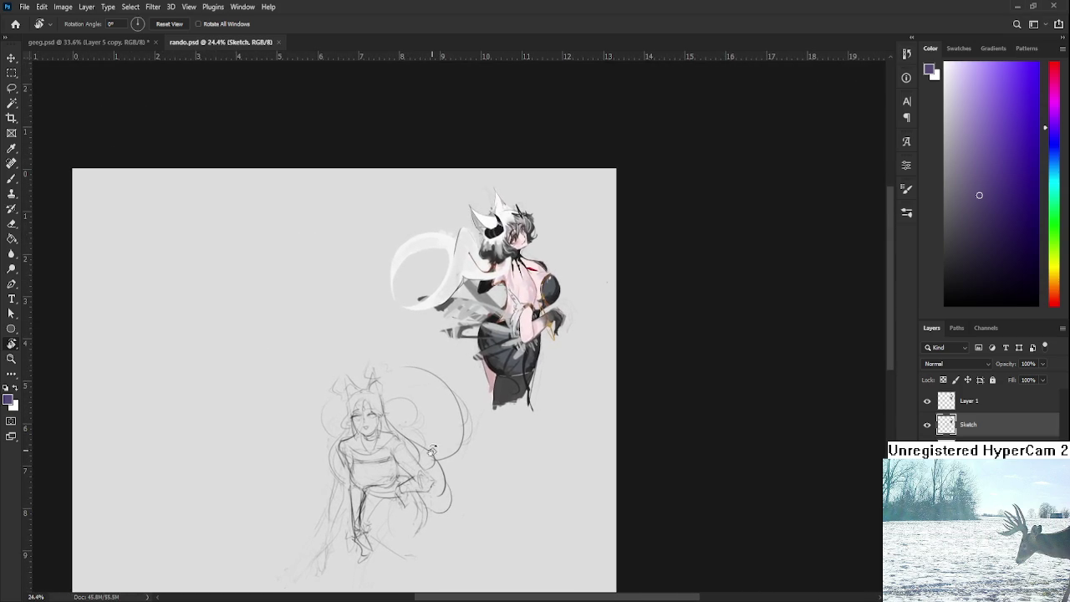
scroll(465, 432, up, 2)
scroll(479, 451, up, 2)
drag(479, 451, 473, 432)
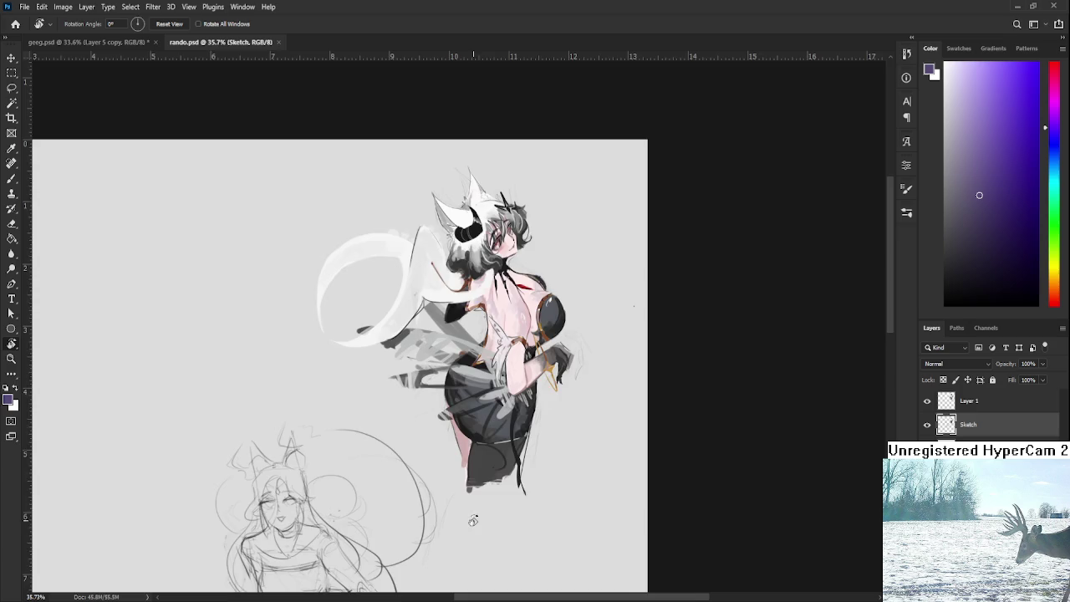
drag(474, 513, 504, 366)
drag(455, 411, 529, 396)
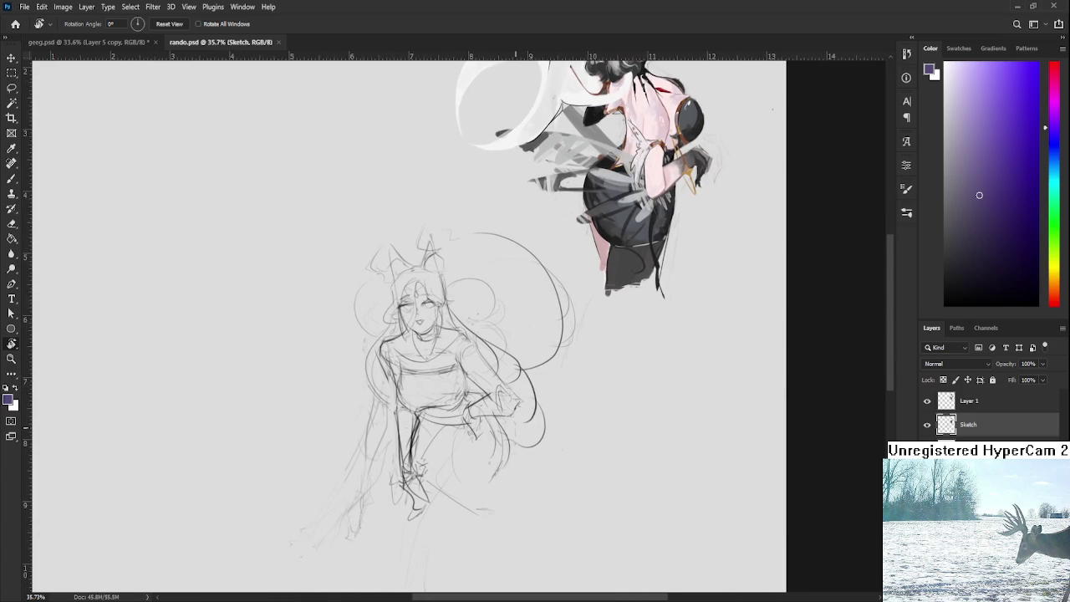
scroll(506, 427, up, 2)
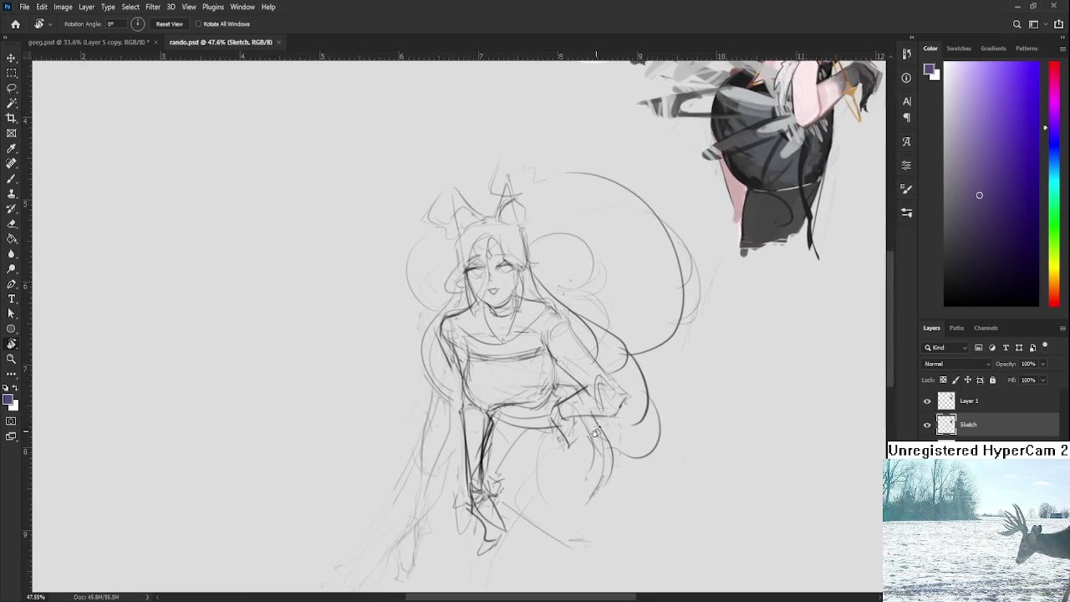
scroll(595, 433, down, 2)
scroll(585, 439, down, 1)
scroll(560, 430, down, 2)
drag(549, 429, 575, 421)
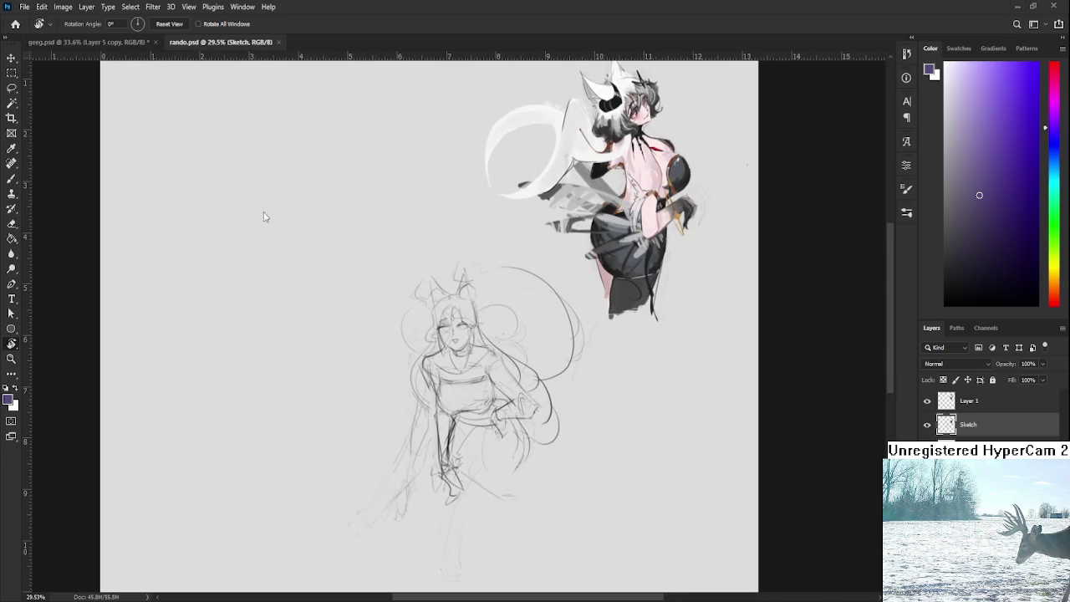
Close the rando.psd tab and frame the geeg.psd queen with her figure on the left
click(278, 41)
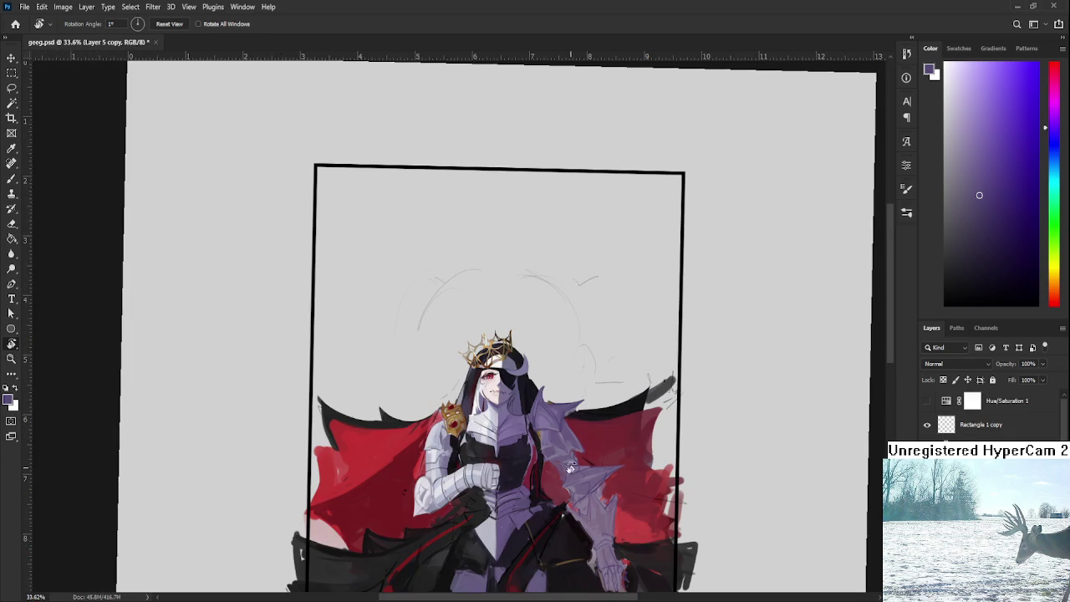
scroll(494, 503, up, 3)
drag(493, 503, 560, 427)
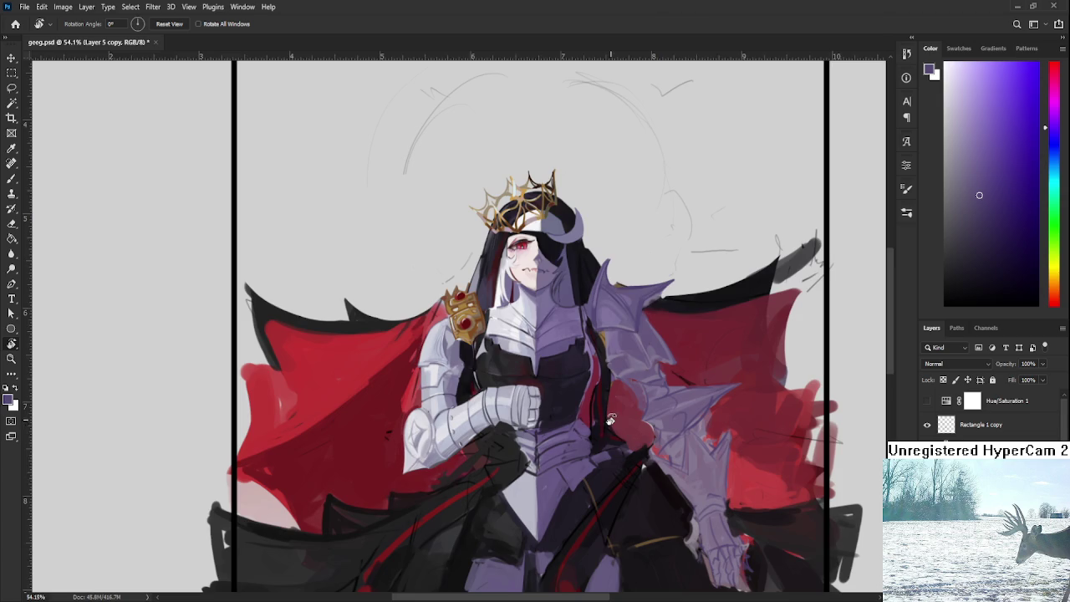
drag(673, 379, 533, 379)
scroll(534, 379, up, 3)
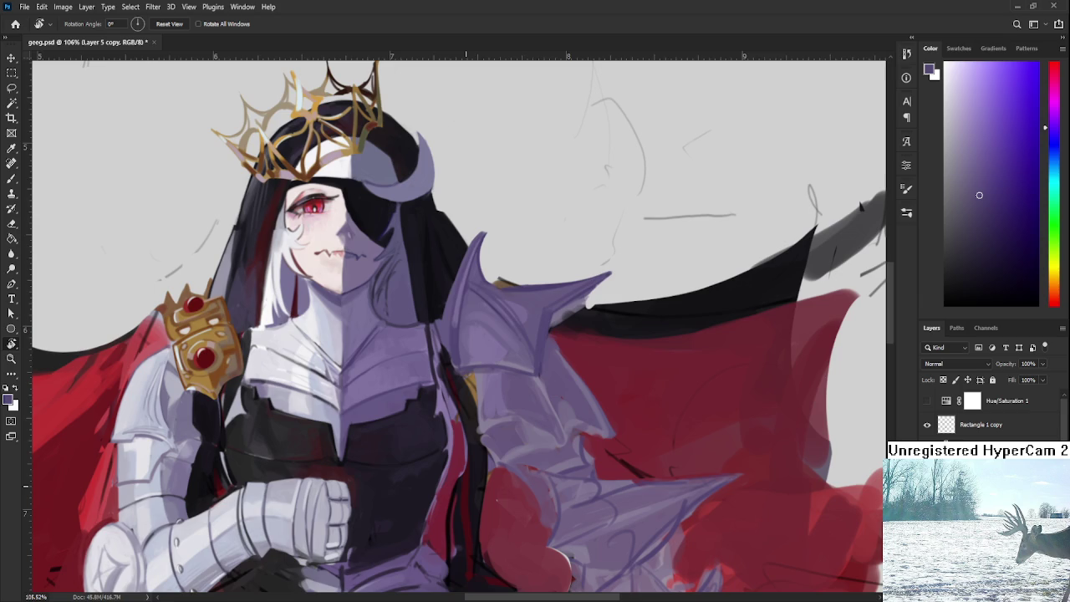
Zoom and nudge the view around the queen's purple spiked shoulder armour
scroll(474, 485, down, 2)
scroll(475, 485, down, 2)
scroll(475, 485, down, 2)
scroll(475, 485, up, 1)
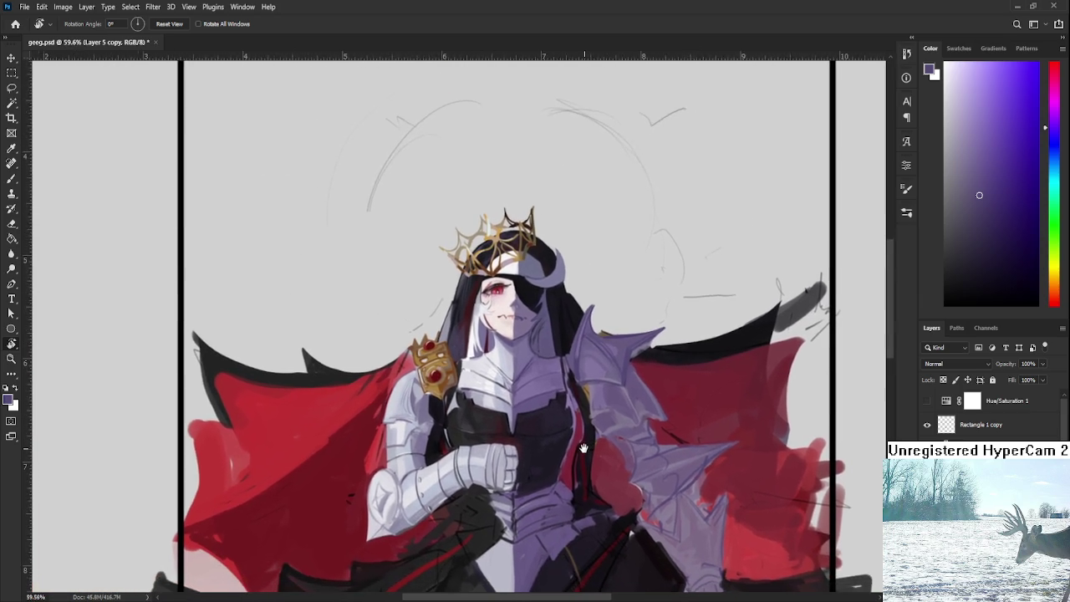
scroll(502, 459, up, 1)
scroll(527, 435, up, 1)
scroll(549, 411, up, 1)
drag(548, 410, 544, 407)
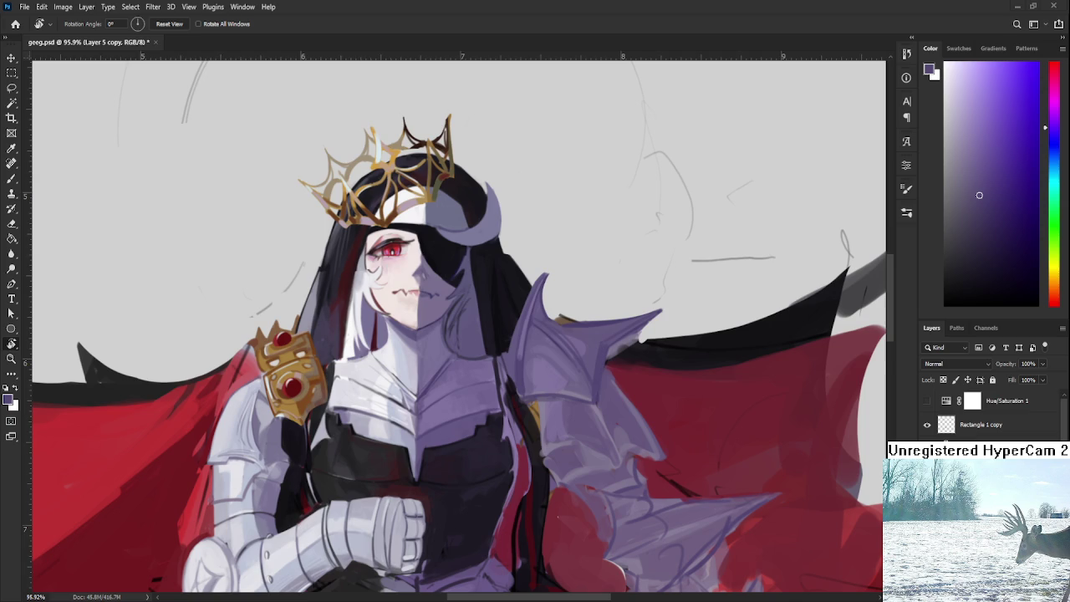
drag(535, 452, 519, 443)
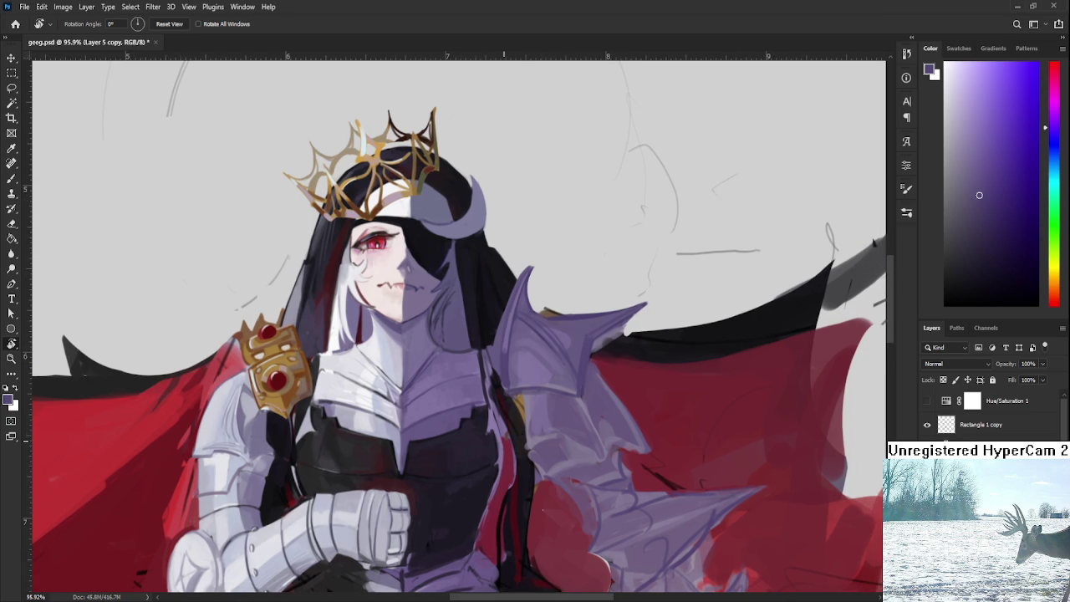
Sample armour purples and paint light purple over the plate and dark arm line
key(b)
alt+click(542, 408)
alt+click(544, 428)
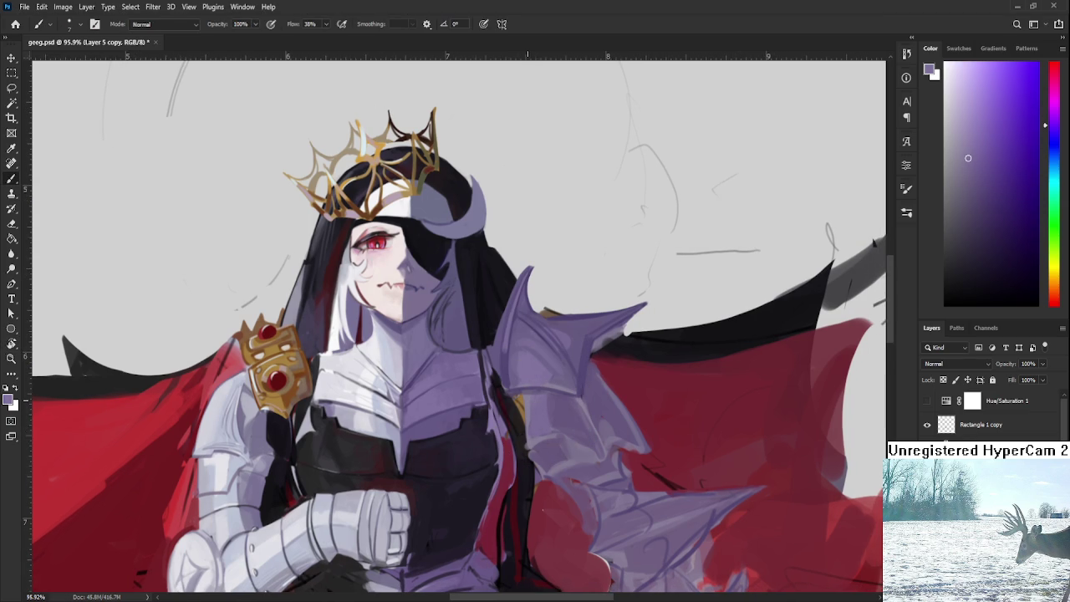
alt+click(525, 351)
alt+click(532, 395)
alt+click(542, 408)
drag(542, 408, 532, 435)
Resample lighter and darker shadow purples from the armour while repositioning the view
alt+click(544, 407)
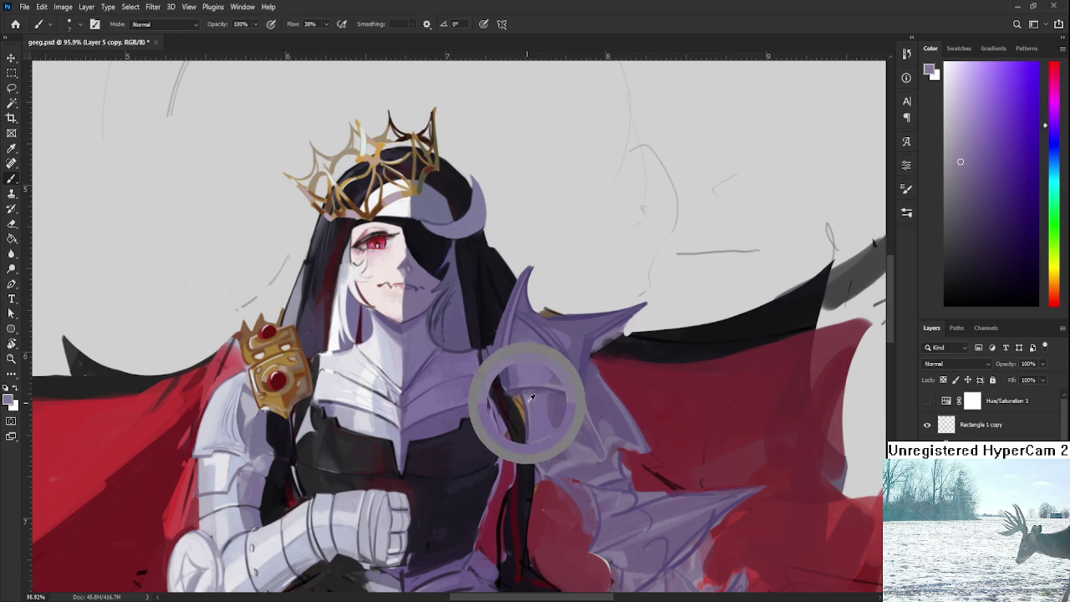
alt+click(535, 427)
alt+click(529, 438)
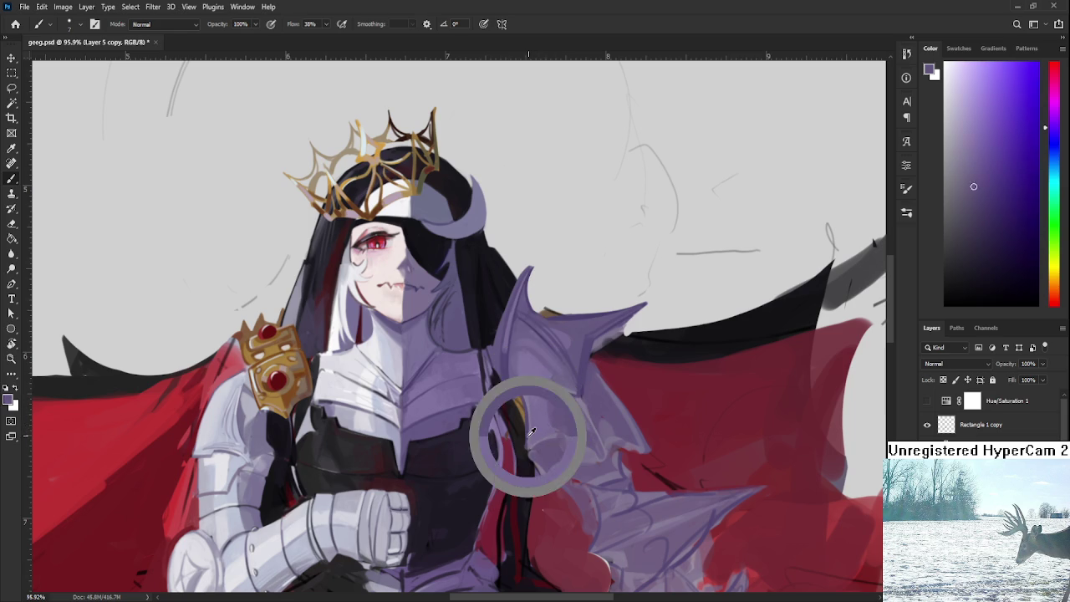
alt+click(526, 423)
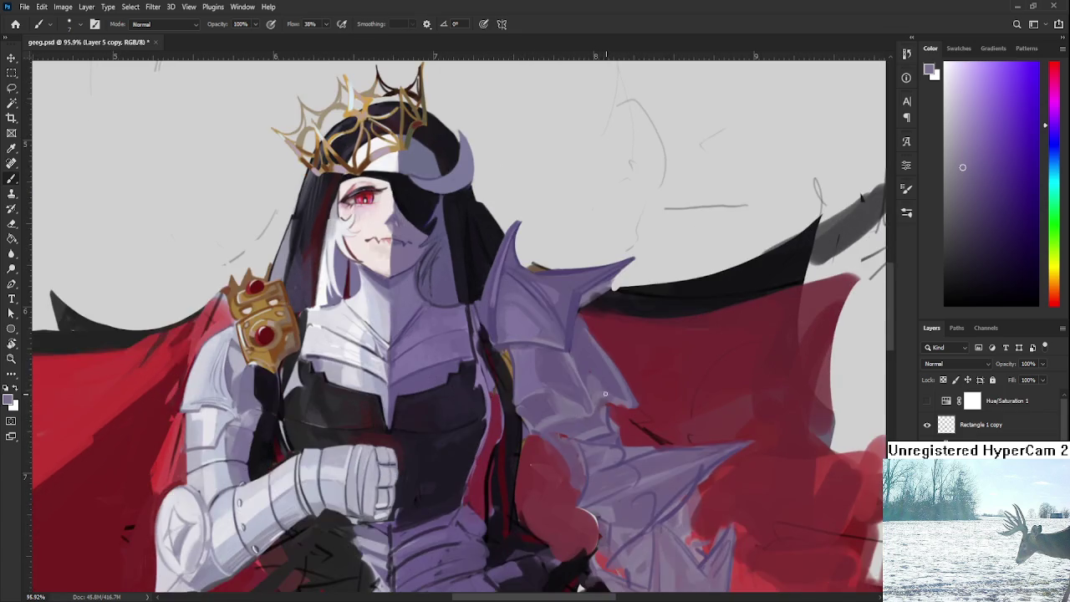
drag(527, 449, 497, 365)
alt+click(516, 382)
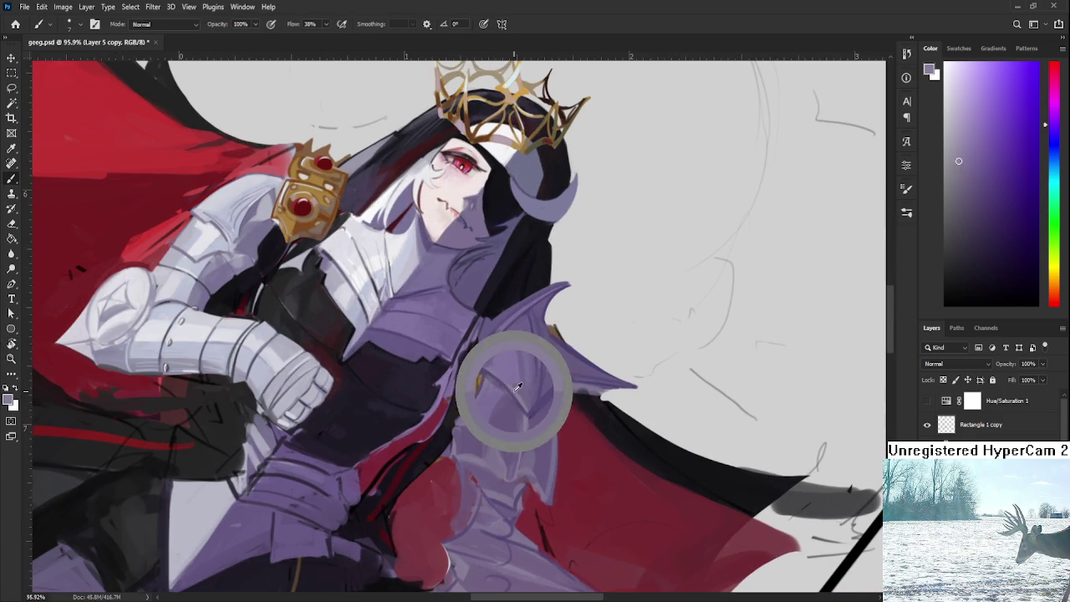
alt+click(504, 403)
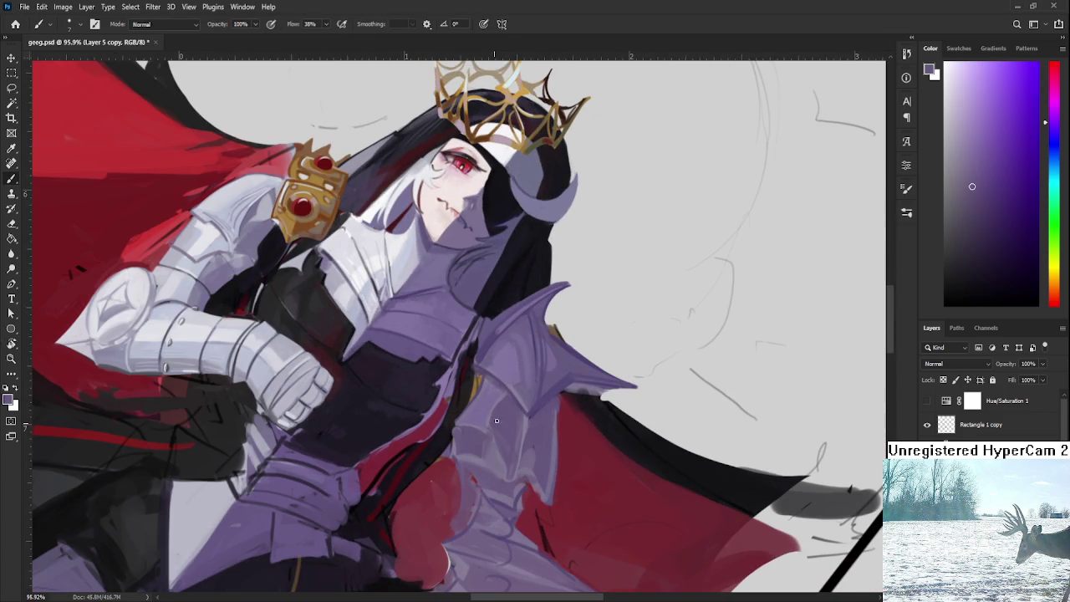
Level the canvas rotation and zoom out to see the whole figure
key(r)
mouse_move(501, 438)
mouse_down()
mouse_move(594, 399)
mouse_move(571, 445)
mouse_up()
scroll(593, 399, down, 3)
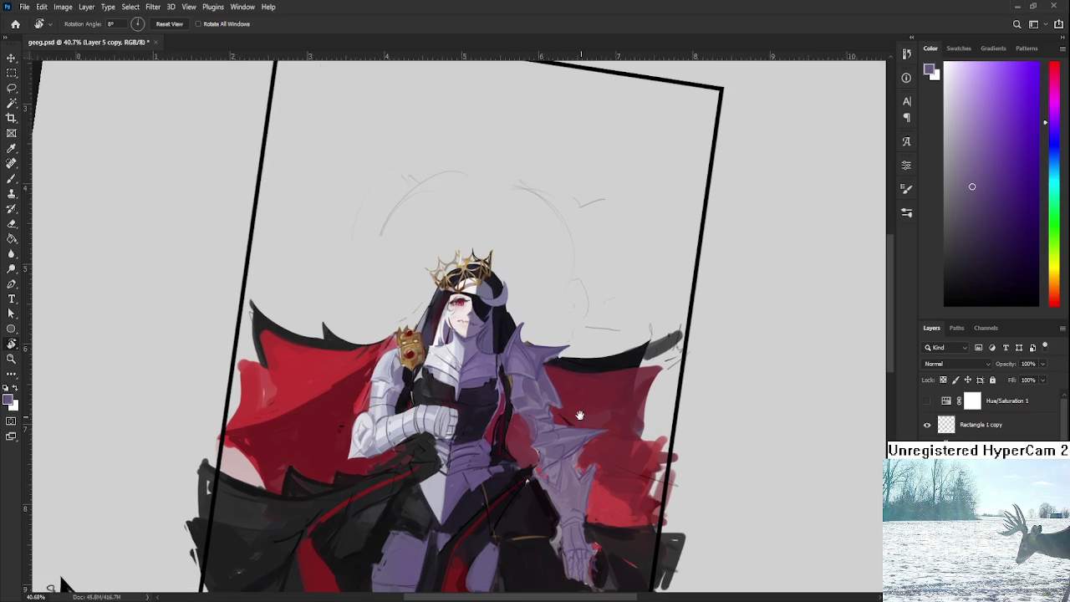
scroll(559, 382, up, 3)
Paint light lavender strokes across and along the armour plate edges, tilting the canvas about 30°
scroll(547, 380, up, 3)
scroll(547, 381, up, 2)
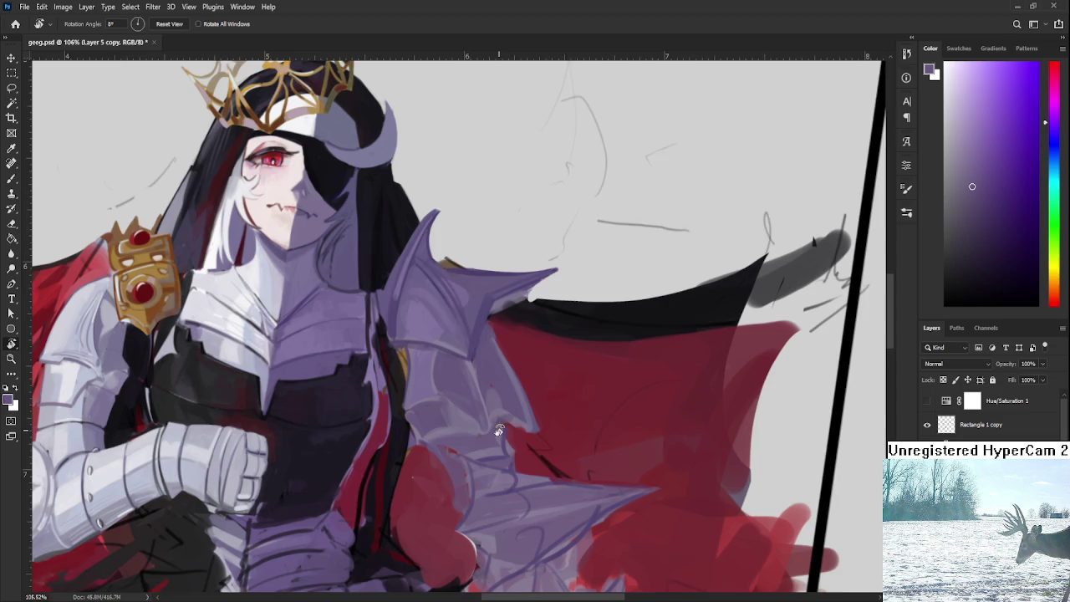
key(b)
alt+click(389, 341)
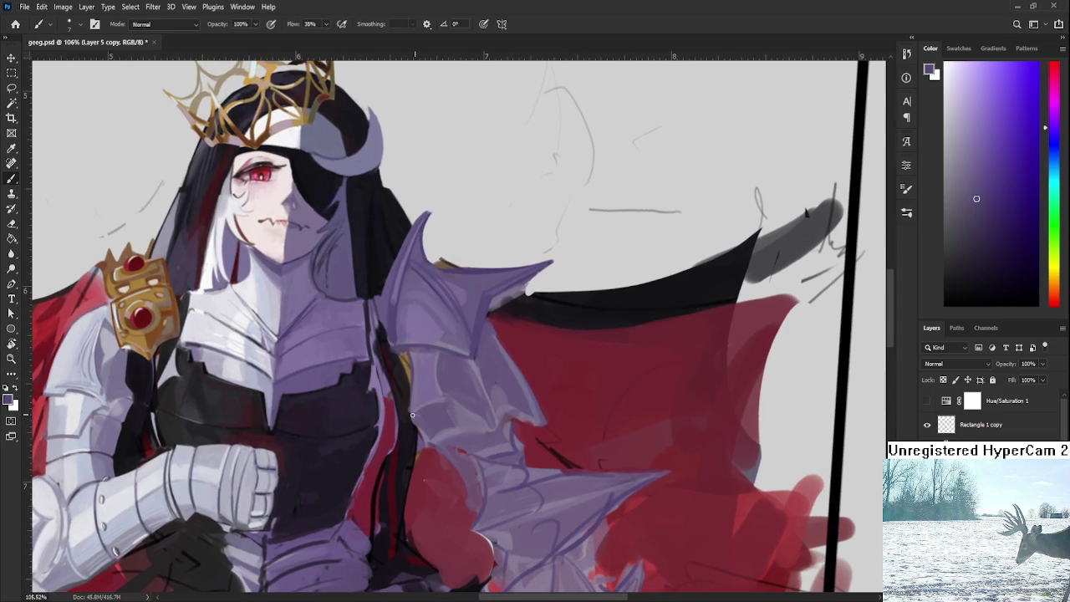
drag(485, 420, 415, 409)
key(r)
drag(558, 369, 497, 353)
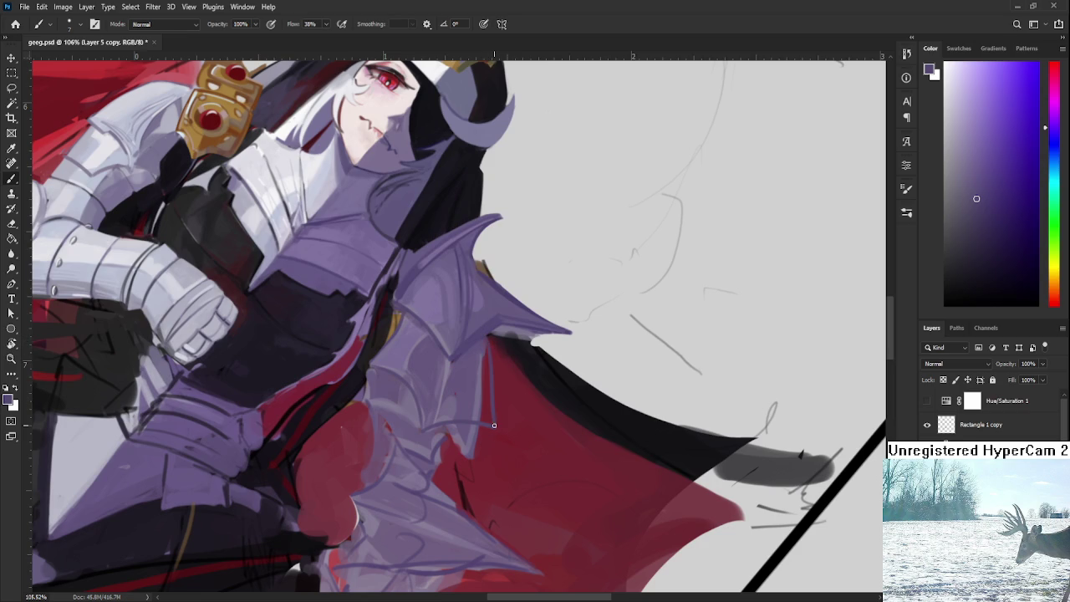
drag(483, 340, 492, 428)
alt+click(489, 368)
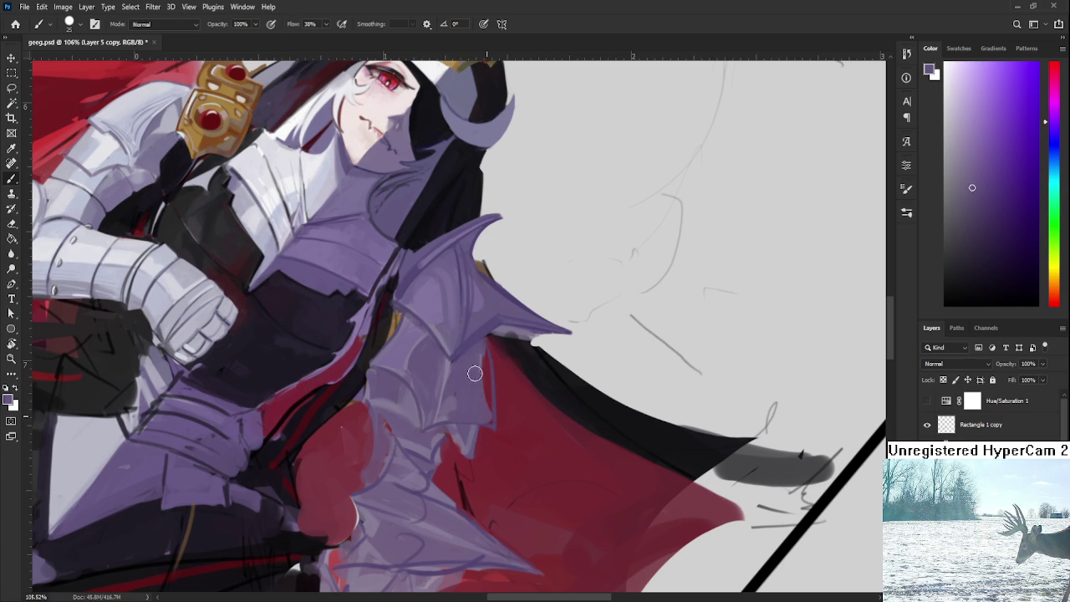
Repaint the armour plate edge under the pauldron with a lavender stroke
drag(485, 413, 485, 378)
Sample the cape's red to trim the plate edge, then resample the armour's light purple
alt+click(484, 443)
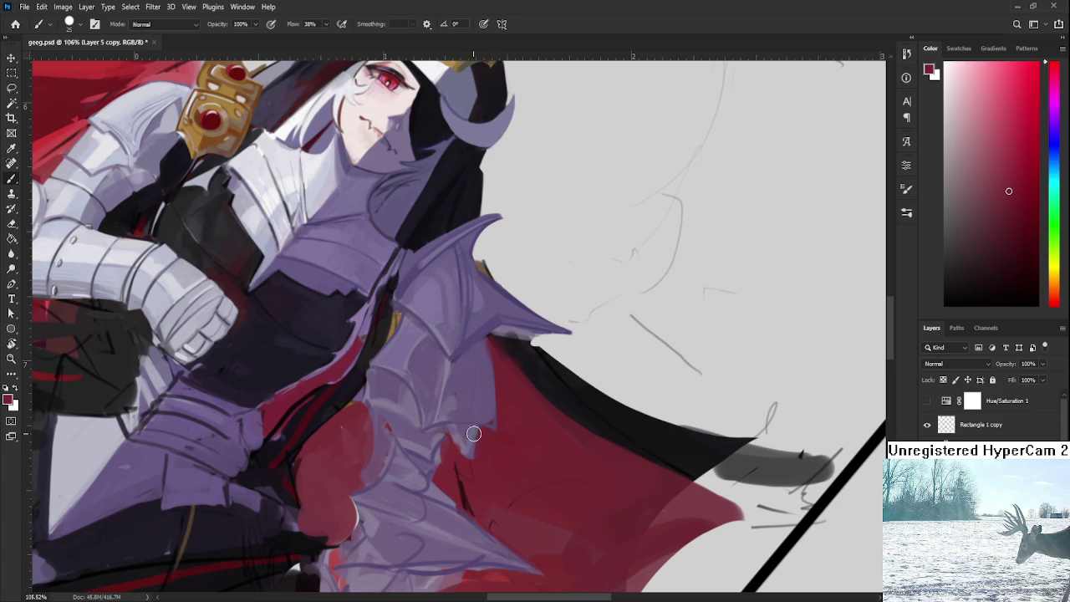
alt+click(486, 419)
alt+click(492, 351)
alt+click(464, 374)
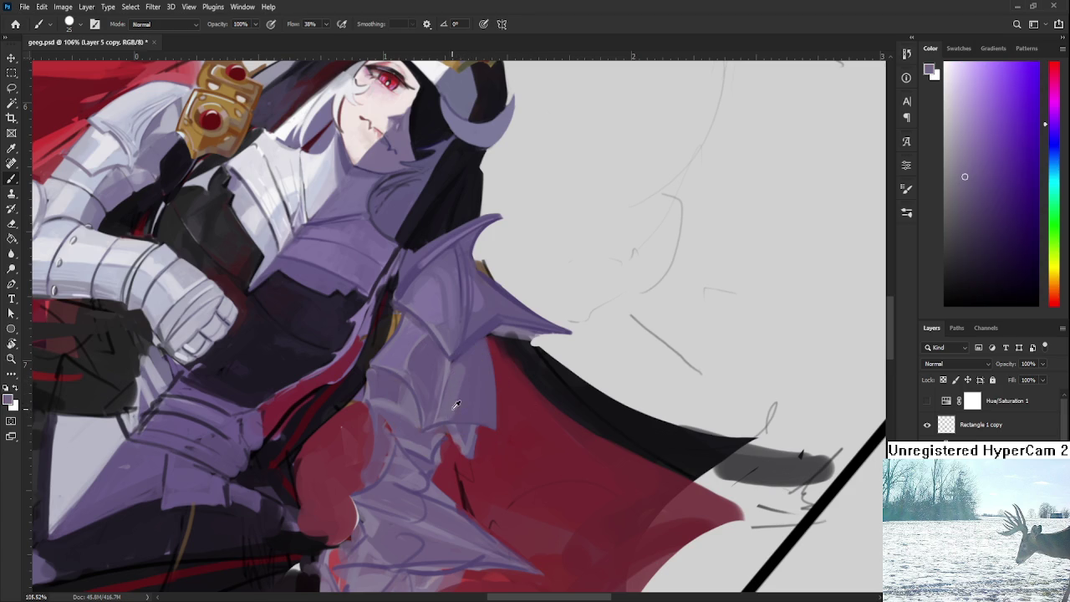
alt+click(459, 383)
alt+click(449, 391)
alt+click(459, 368)
Zoom out to see the framed queen with her segmented lilac plates
scroll(495, 365, down, 2)
scroll(495, 364, down, 3)
scroll(495, 365, down, 2)
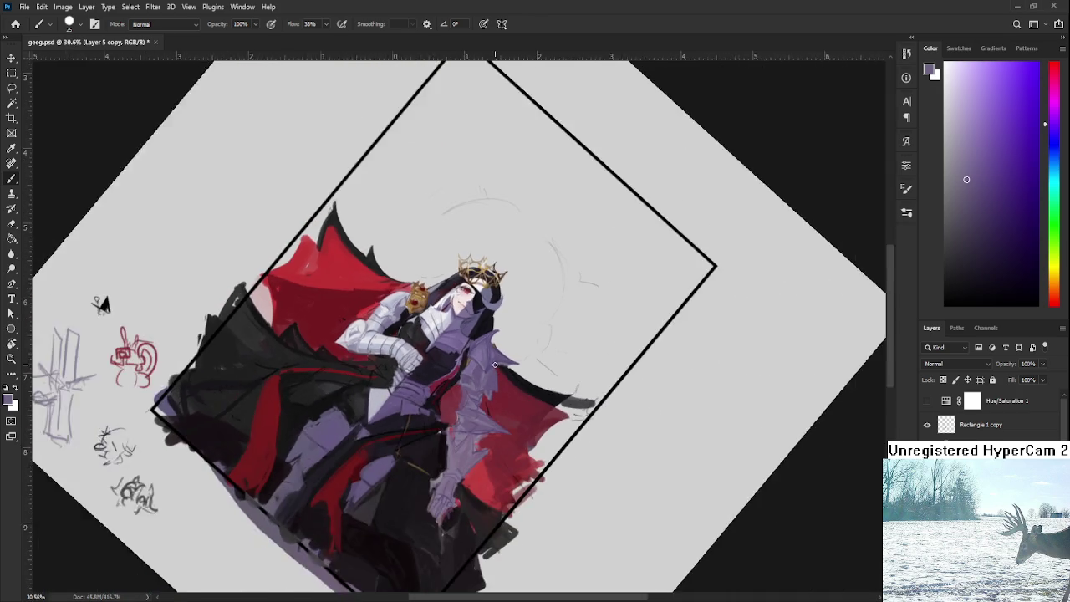
scroll(495, 365, up, 3)
scroll(495, 365, up, 2)
scroll(495, 364, up, 1)
key(r)
drag(477, 472, 523, 458)
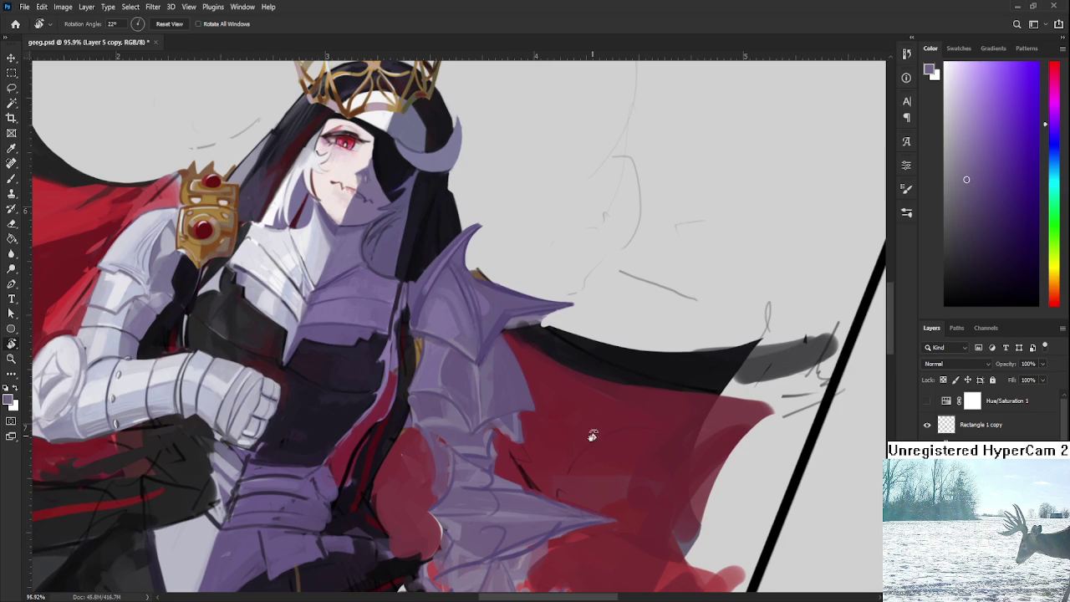
key(b)
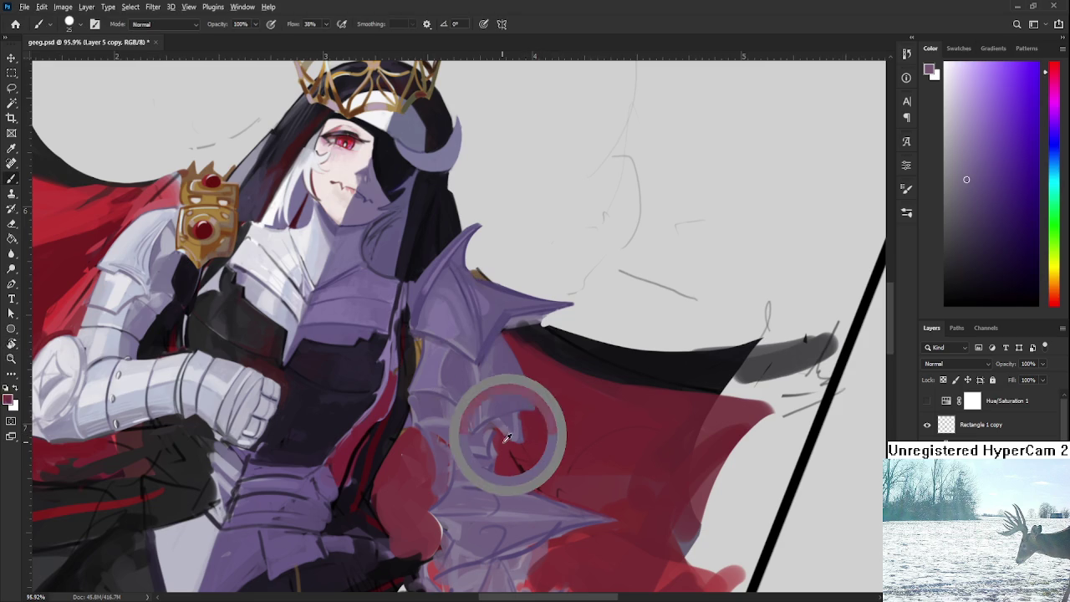
alt+click(504, 433)
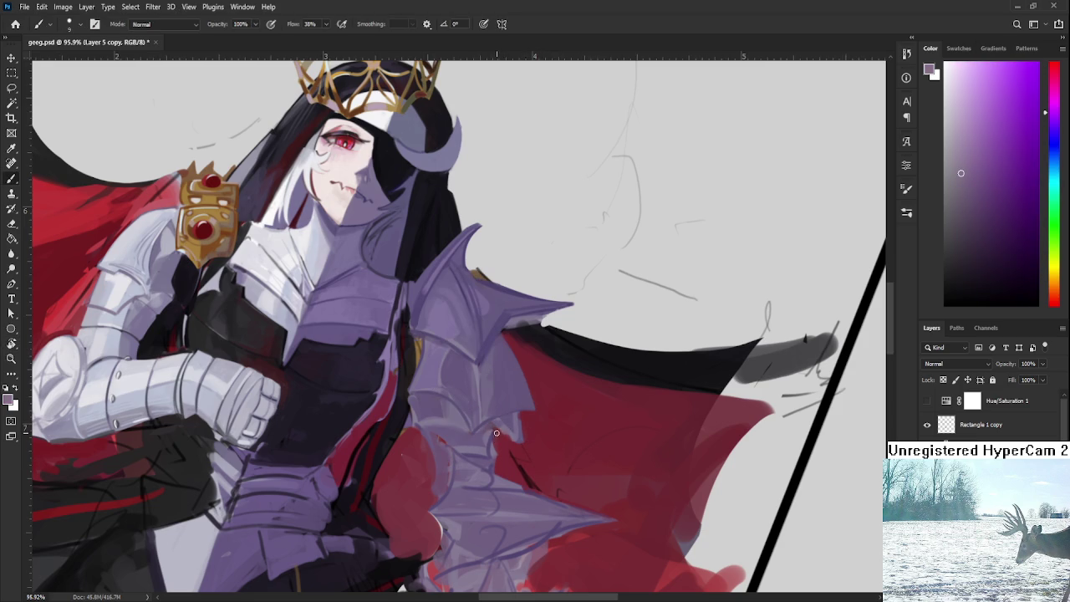
alt+click(505, 437)
drag(523, 405, 528, 445)
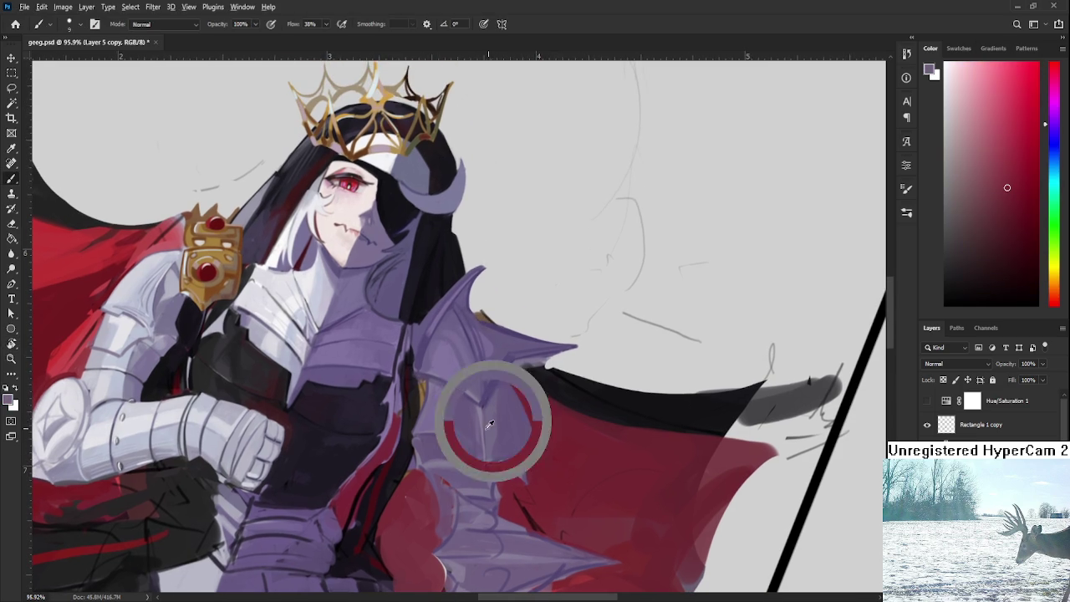
alt+click(493, 428)
alt+click(487, 414)
drag(487, 414, 490, 410)
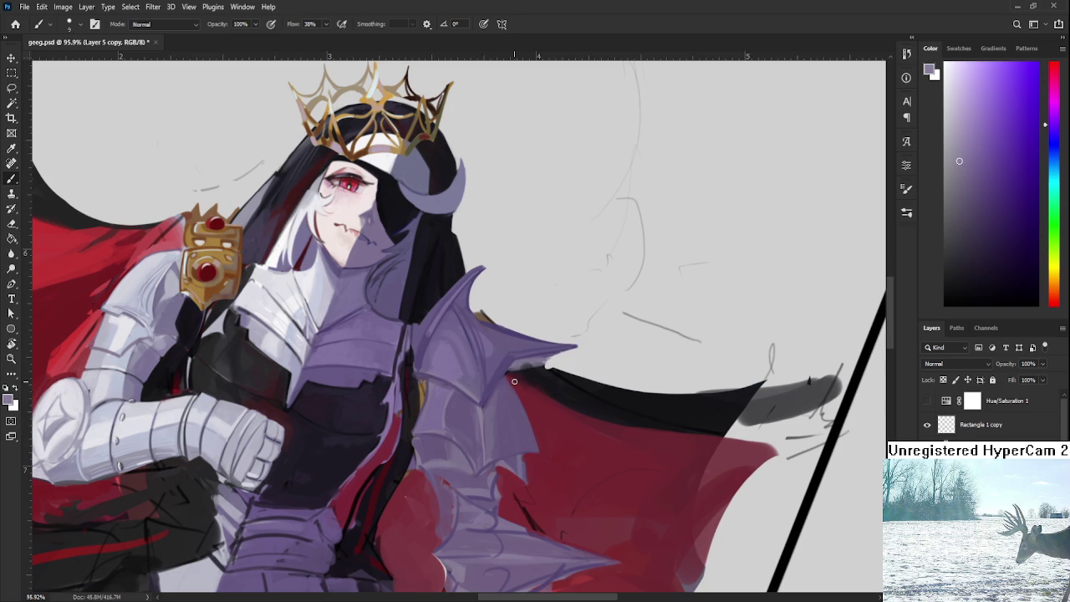
alt+click(520, 413)
alt+click(528, 433)
key(r)
drag(532, 435, 579, 388)
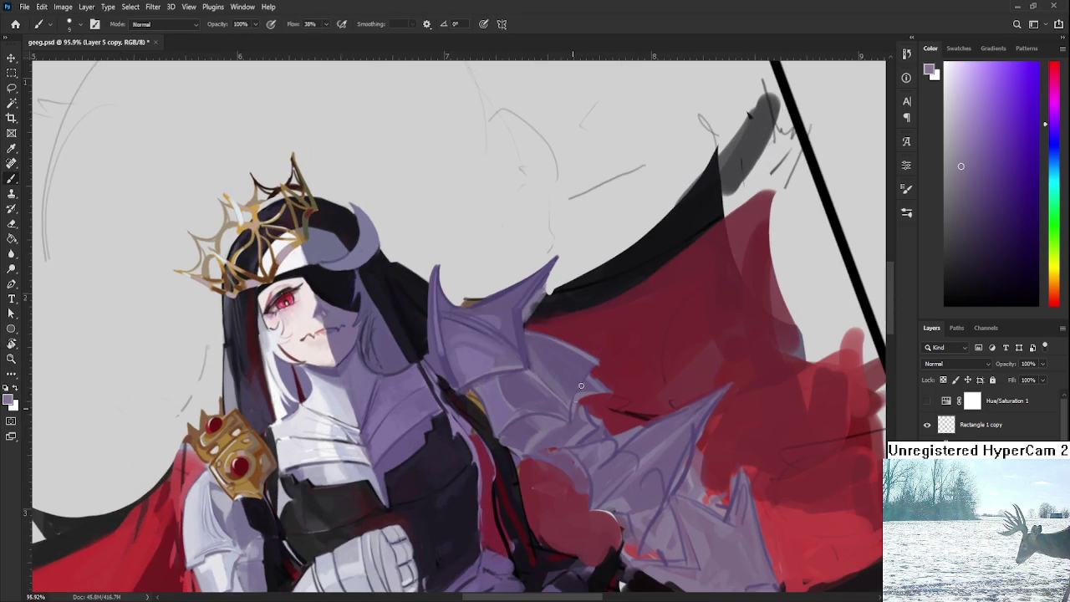
alt+click(585, 376)
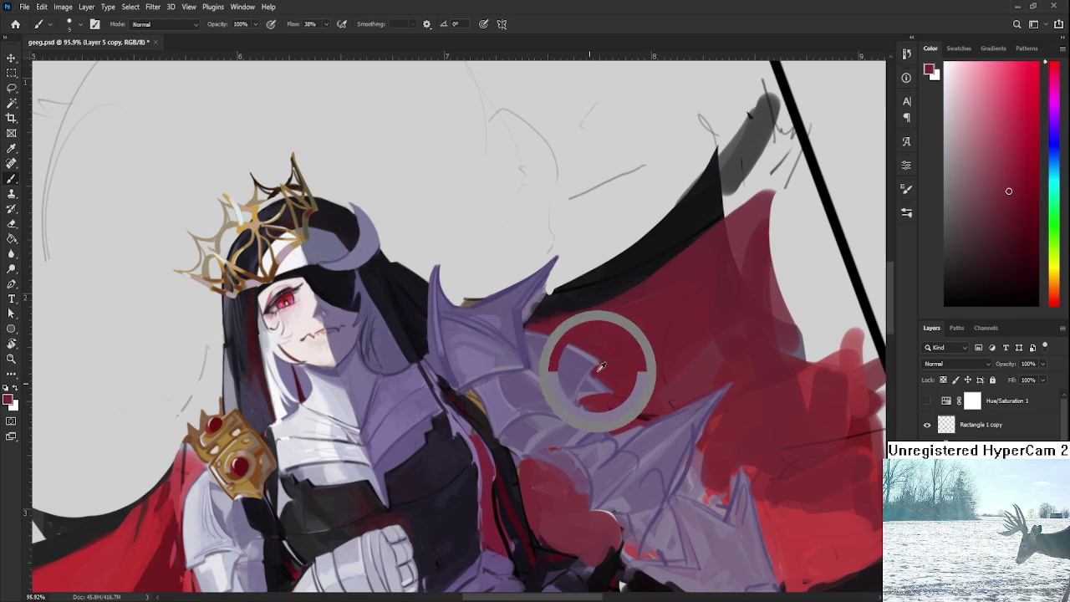
key(r)
drag(598, 395, 572, 434)
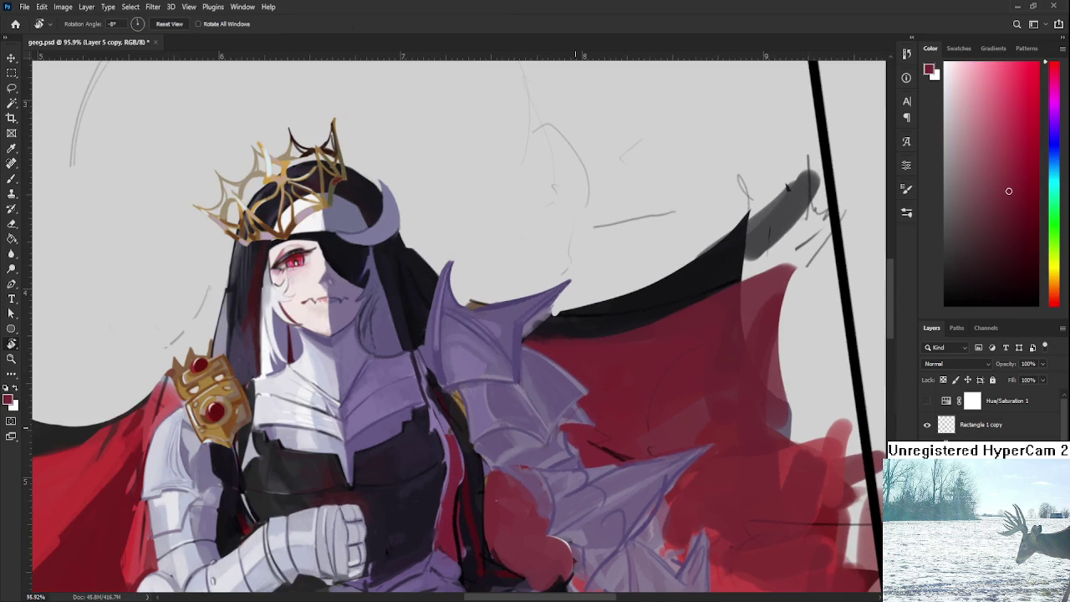
scroll(577, 418, down, 5)
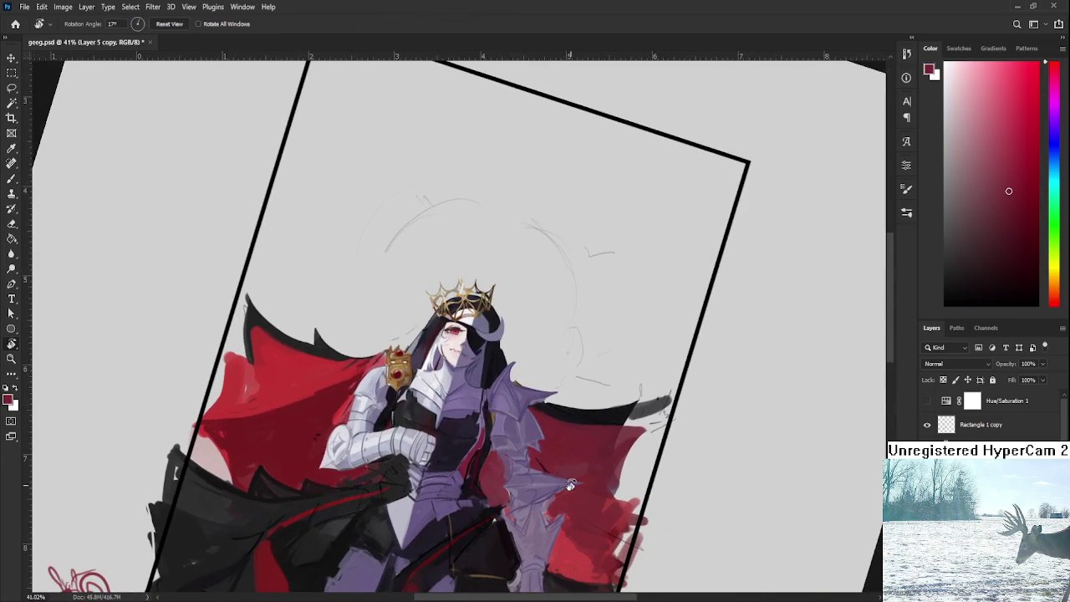
drag(571, 395, 581, 483)
scroll(497, 447, up, 2)
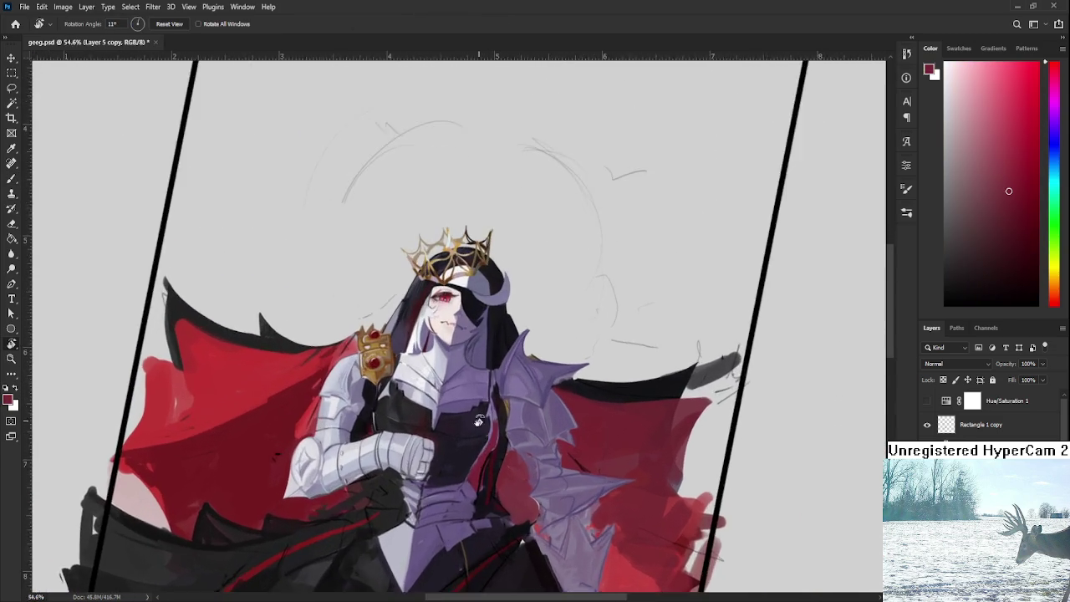
scroll(544, 439, up, 3)
scroll(544, 439, down, 2)
scroll(527, 430, down, 2)
scroll(505, 421, down, 1)
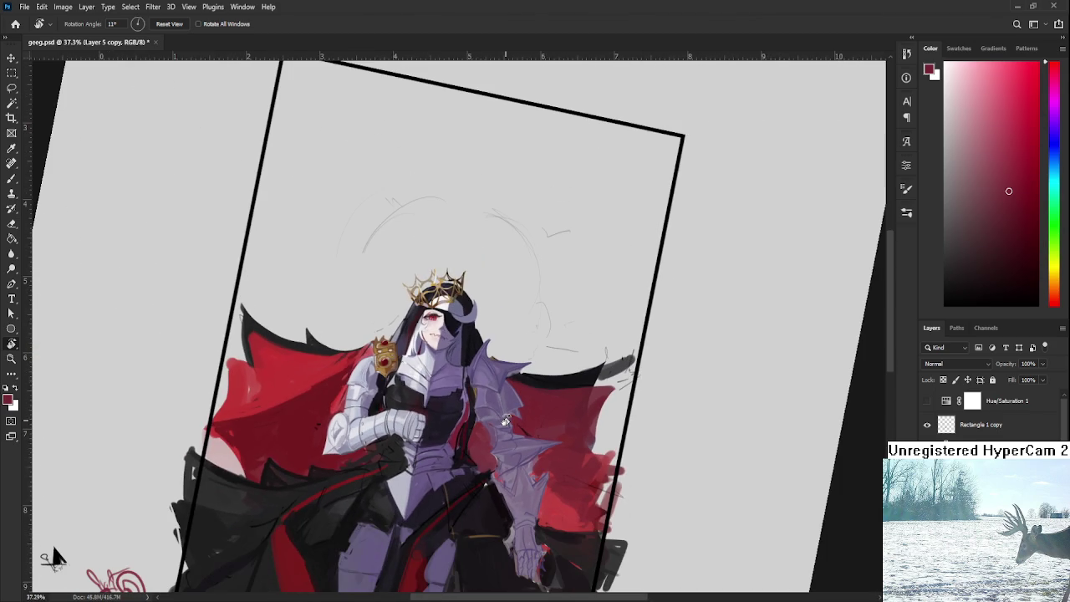
scroll(505, 421, up, 2)
scroll(505, 420, up, 2)
scroll(505, 421, up, 1)
mouse_move(493, 452)
mouse_down()
mouse_move(473, 466)
mouse_move(468, 452)
mouse_up()
scroll(469, 435, up, 2)
key(b)
alt+click(470, 413)
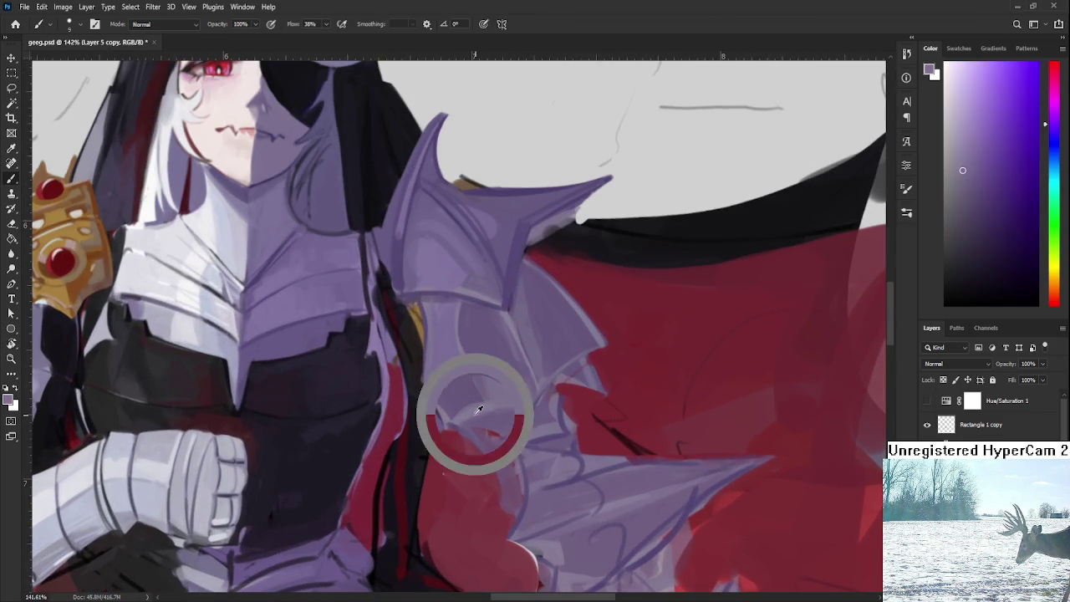
Paint a thin light-purple line down the armour edge and pick new armour tones
mouse_move(435, 402)
mouse_down()
mouse_move(457, 452)
mouse_move(445, 411)
mouse_up()
alt+click(448, 376)
alt+click(480, 374)
alt+click(447, 380)
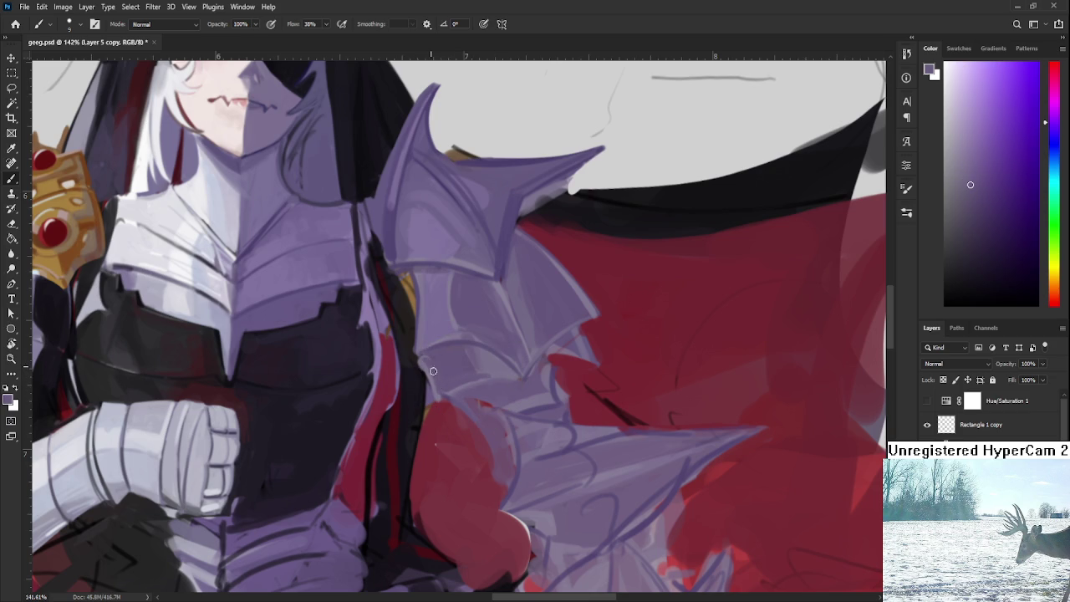
With a larger brush, paint curved lavender strokes over the lower plates beside the red cape
key(bracketright)
key(bracketright)
key(bracketright)
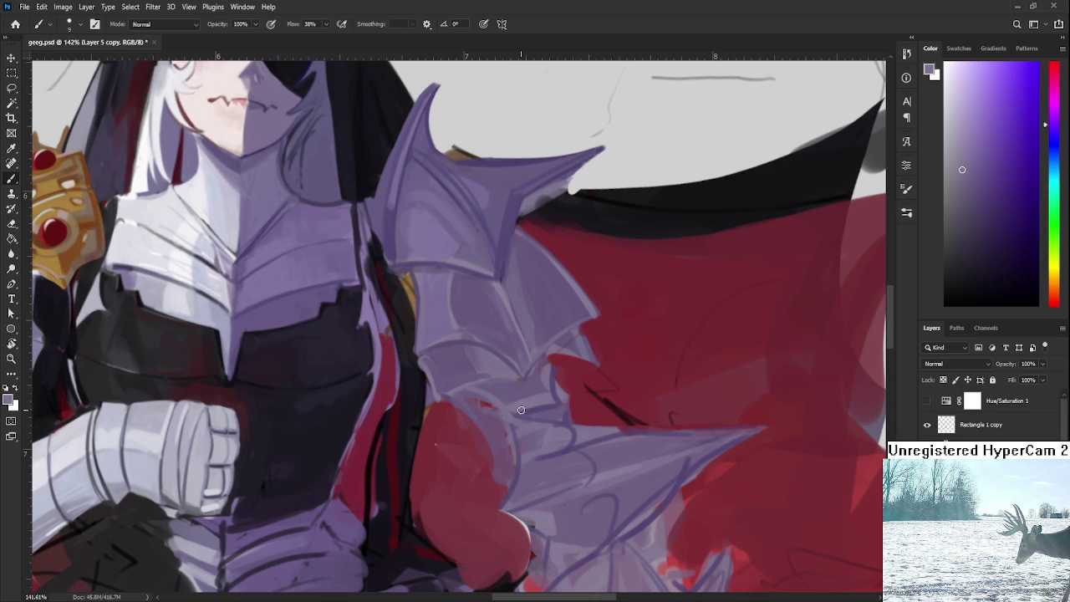
mouse_move(519, 387)
mouse_down()
mouse_move(599, 376)
mouse_move(569, 393)
mouse_up()
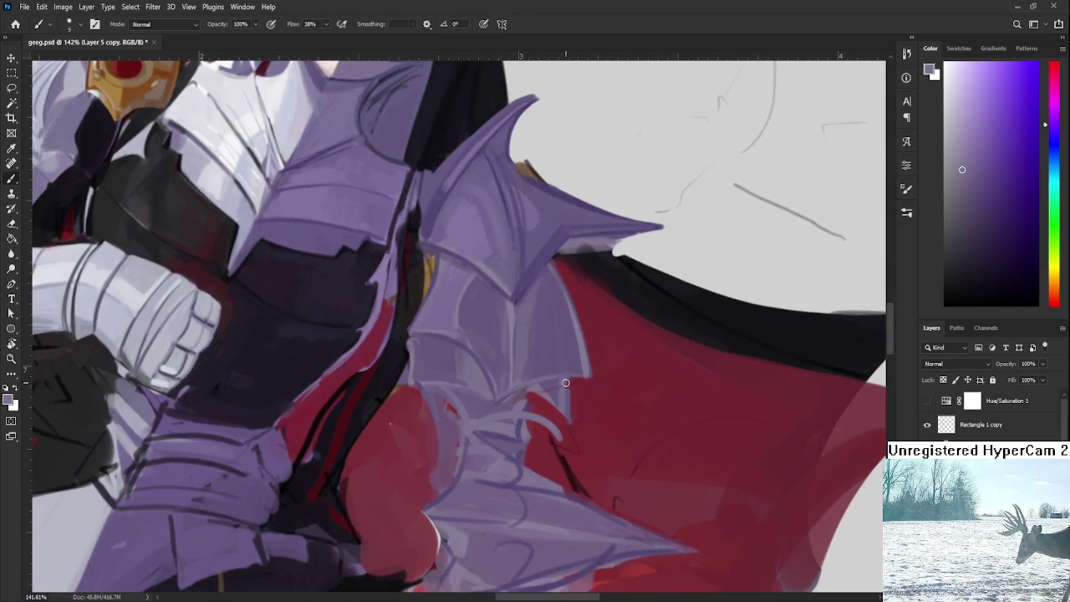
alt+click(575, 398)
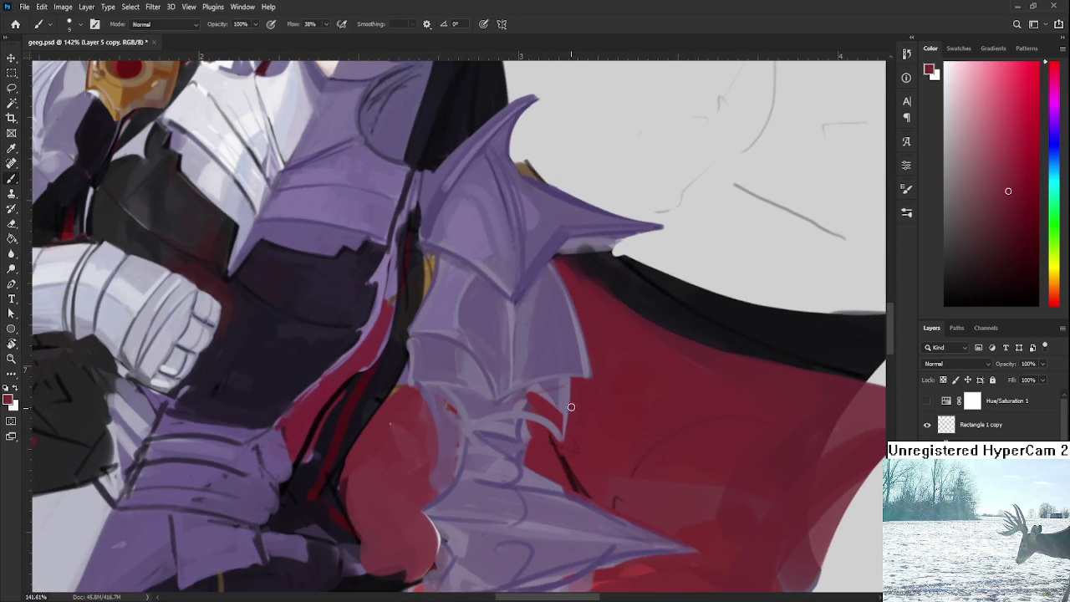
alt+click(563, 399)
mouse_move(562, 390)
mouse_down()
mouse_move(552, 418)
mouse_move(542, 418)
mouse_move(551, 403)
mouse_move(526, 412)
mouse_move(552, 391)
mouse_move(537, 390)
mouse_move(560, 393)
mouse_move(525, 398)
mouse_up()
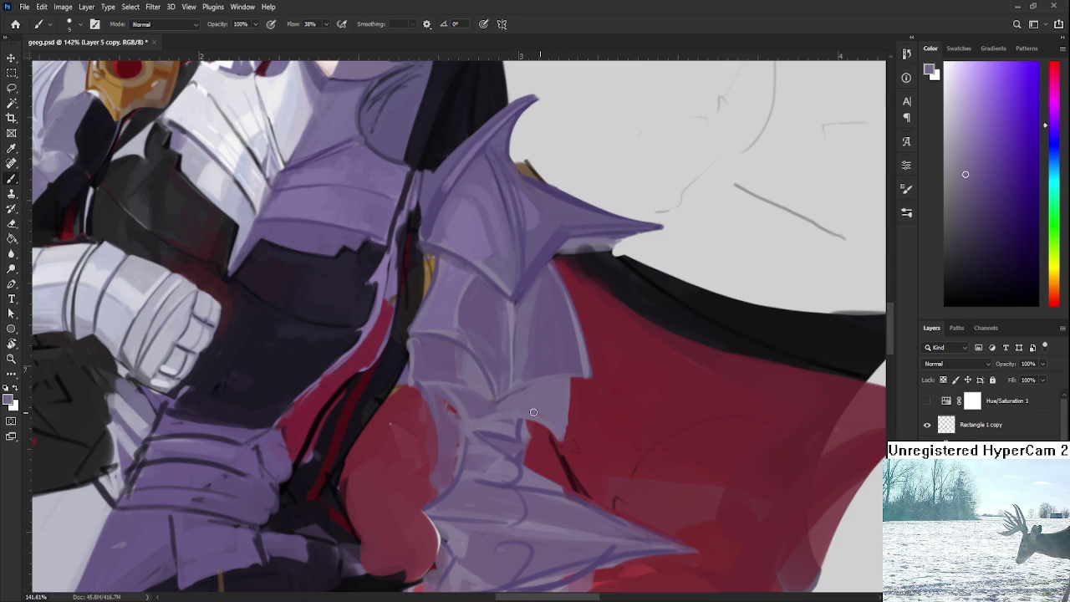
drag(537, 456, 423, 425)
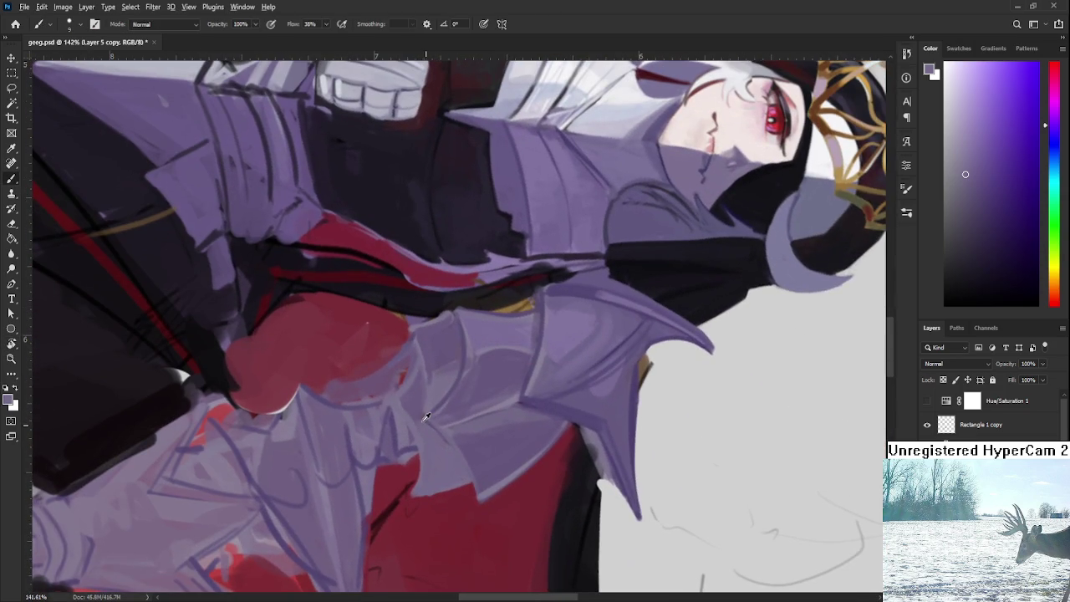
alt+click(414, 414)
scroll(366, 322, down, 5)
key(r)
drag(366, 323, 592, 416)
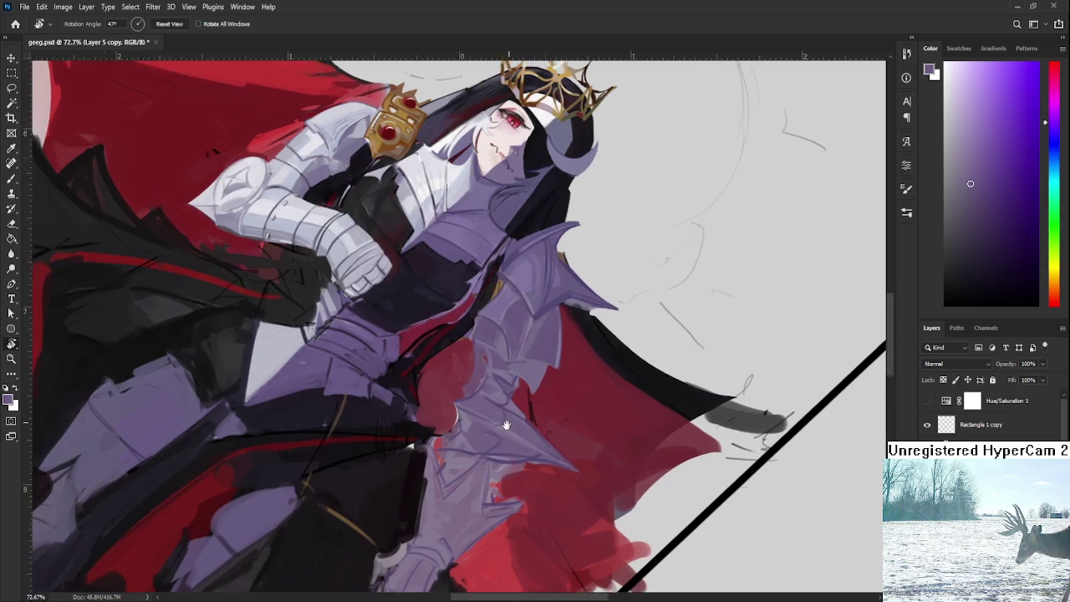
drag(488, 469, 526, 433)
scroll(526, 433, up, 3)
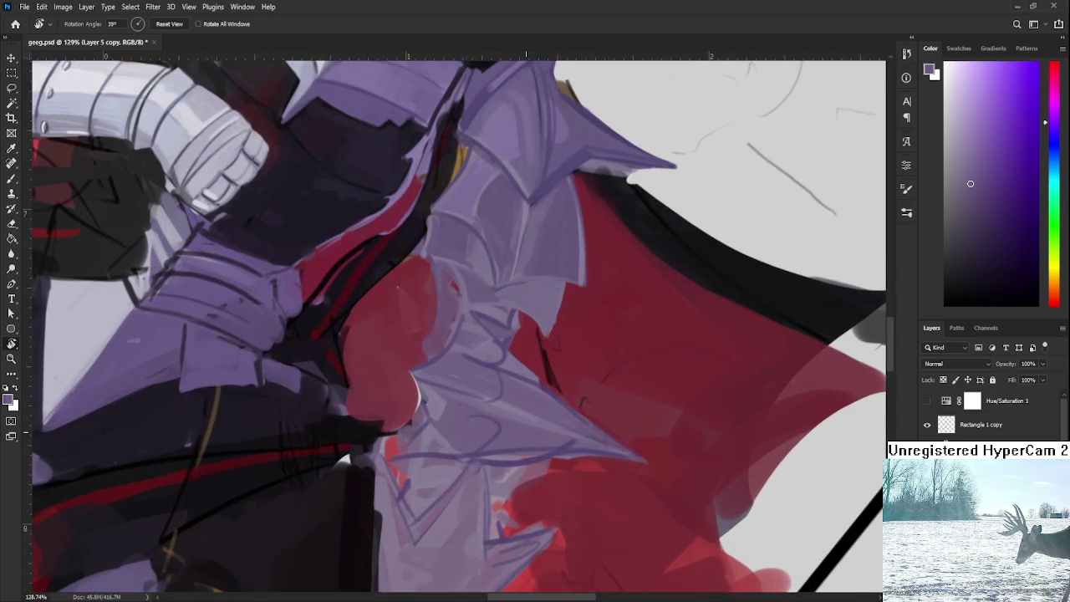
Brush light lavender highlights and a faint lighter stroke along the pauldron's armour edge
drag(482, 386, 469, 380)
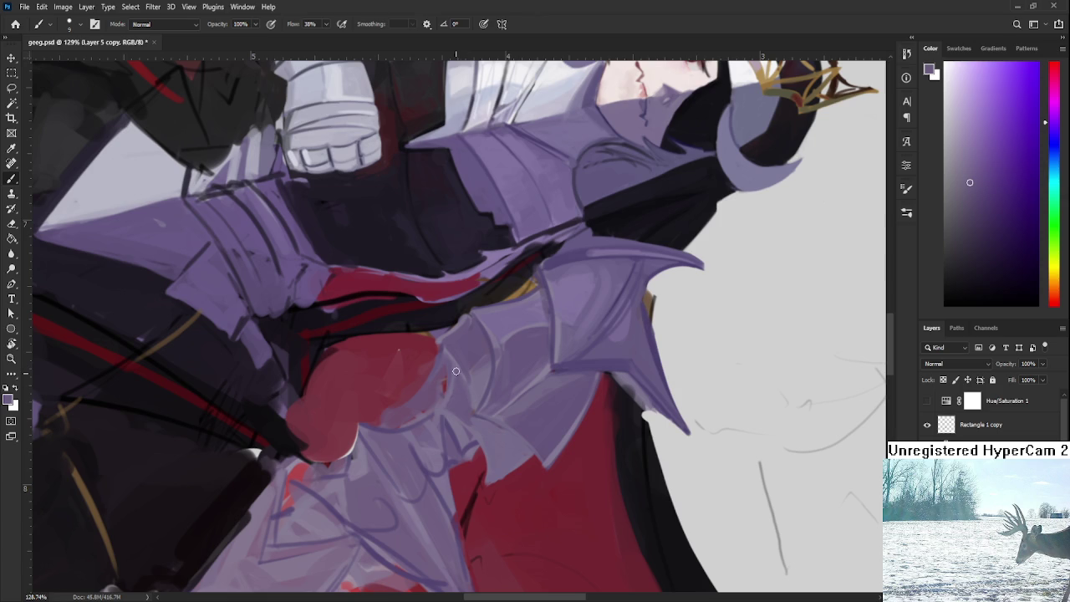
alt+click(452, 412)
alt+click(461, 403)
alt+click(478, 386)
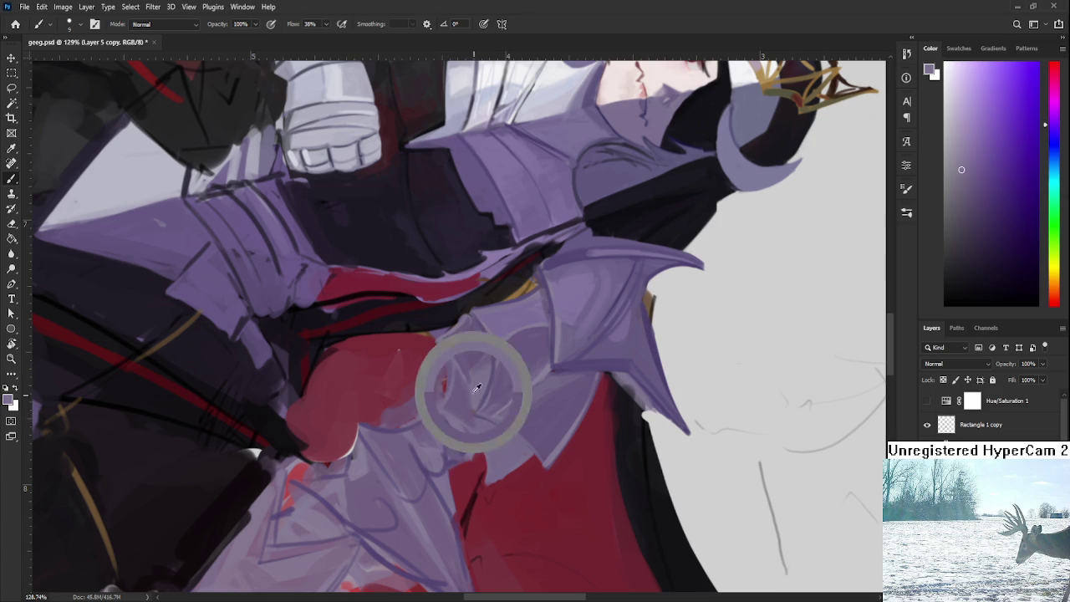
alt+click(463, 376)
alt+click(466, 368)
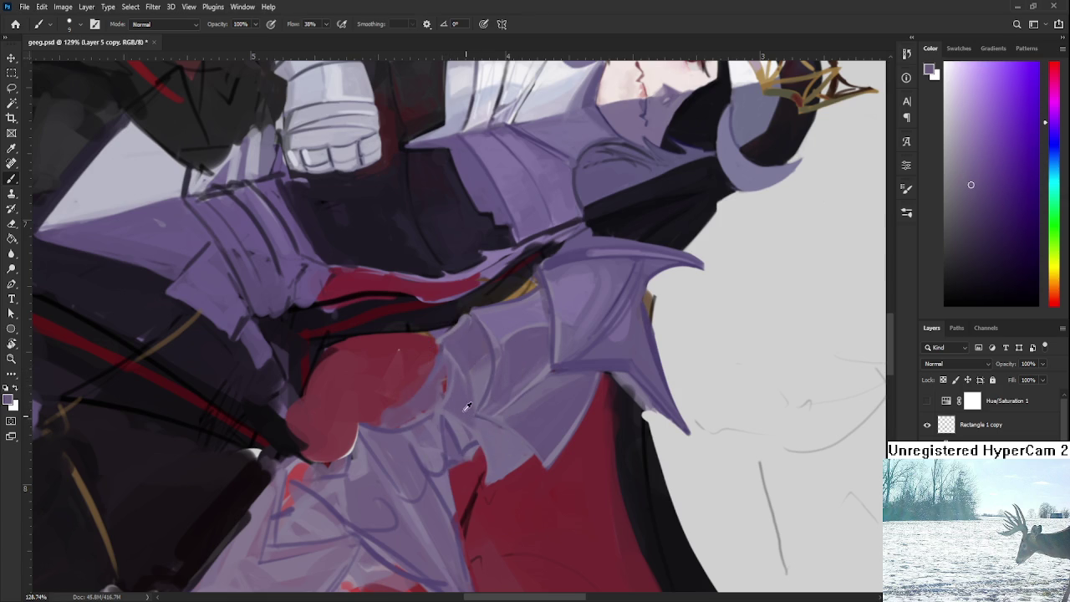
alt+click(470, 373)
drag(468, 378, 468, 418)
alt+click(460, 358)
mouse_move(467, 385)
mouse_down()
mouse_move(469, 398)
mouse_move(590, 392)
mouse_up()
Sample near-black, greyish and pauldron purple tones, panning the view across the plates
key(r)
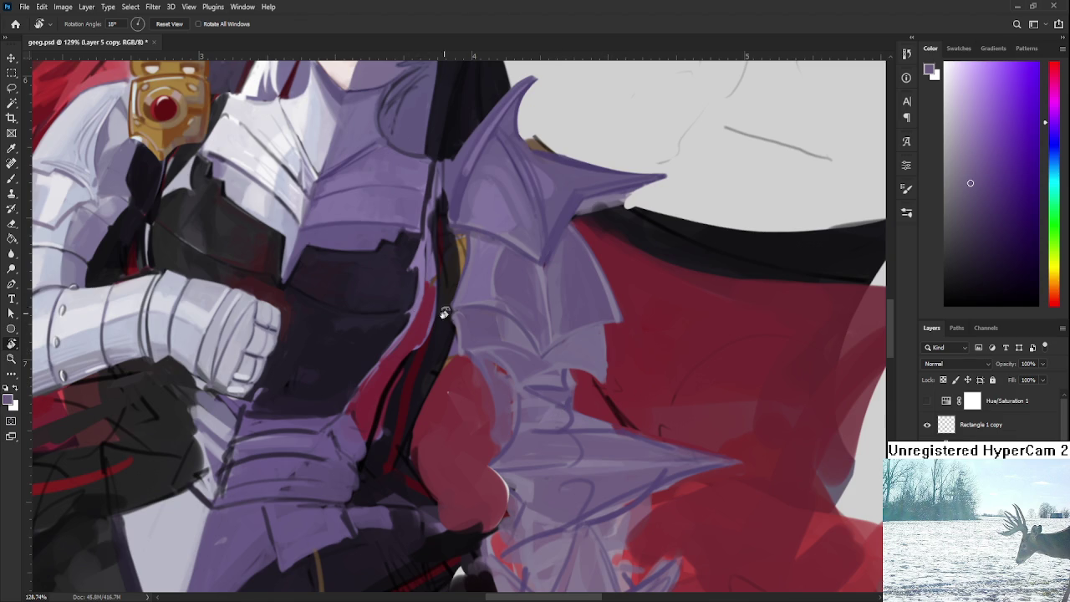
key(b)
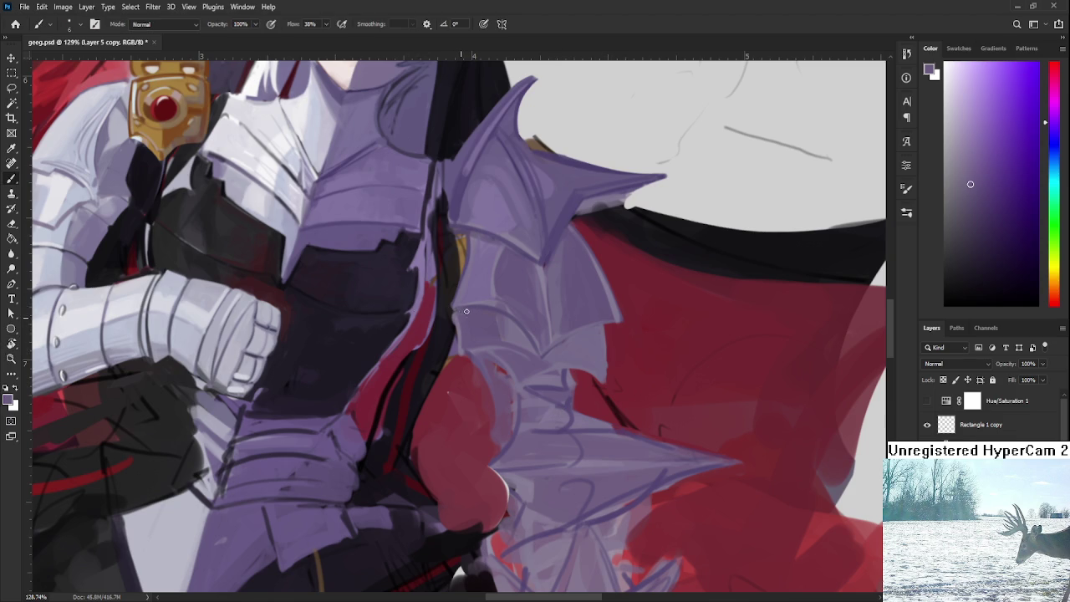
alt+click(458, 313)
alt+click(450, 316)
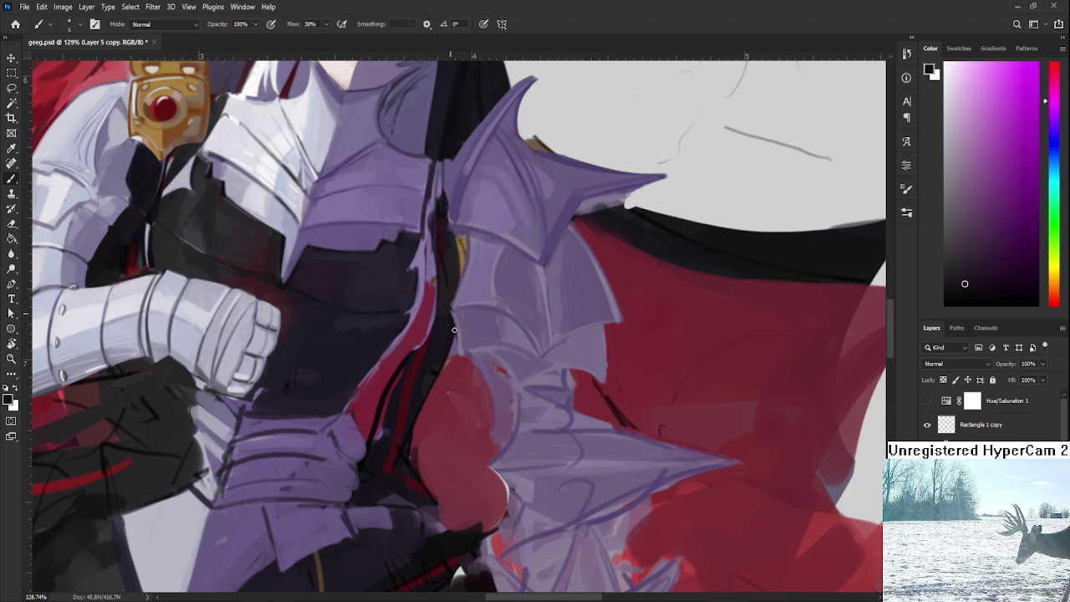
alt+click(456, 316)
alt+click(457, 313)
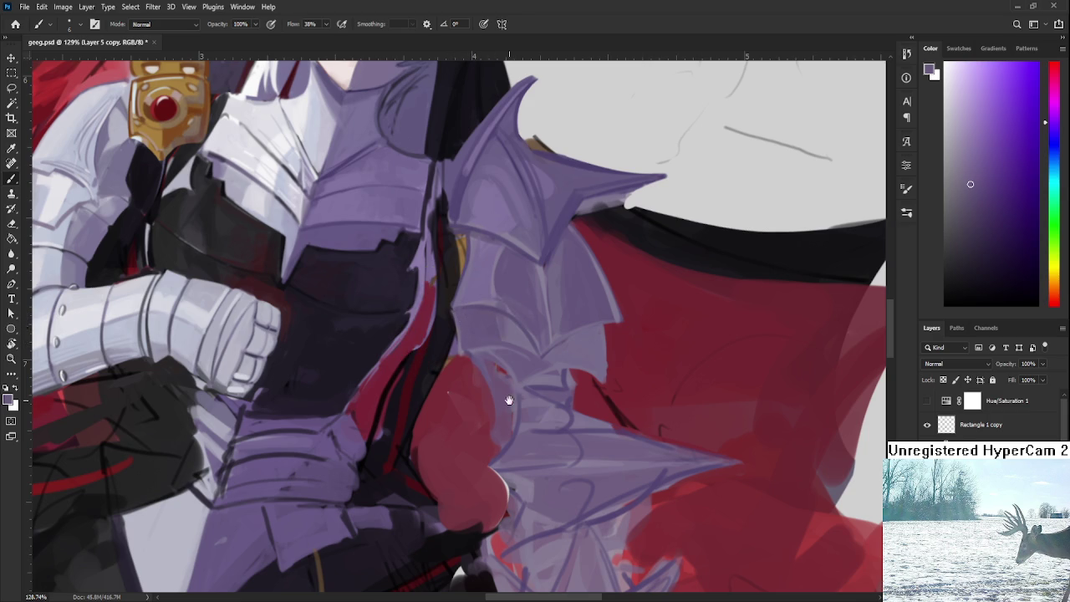
scroll(489, 368, up, 3)
scroll(489, 367, right, 3)
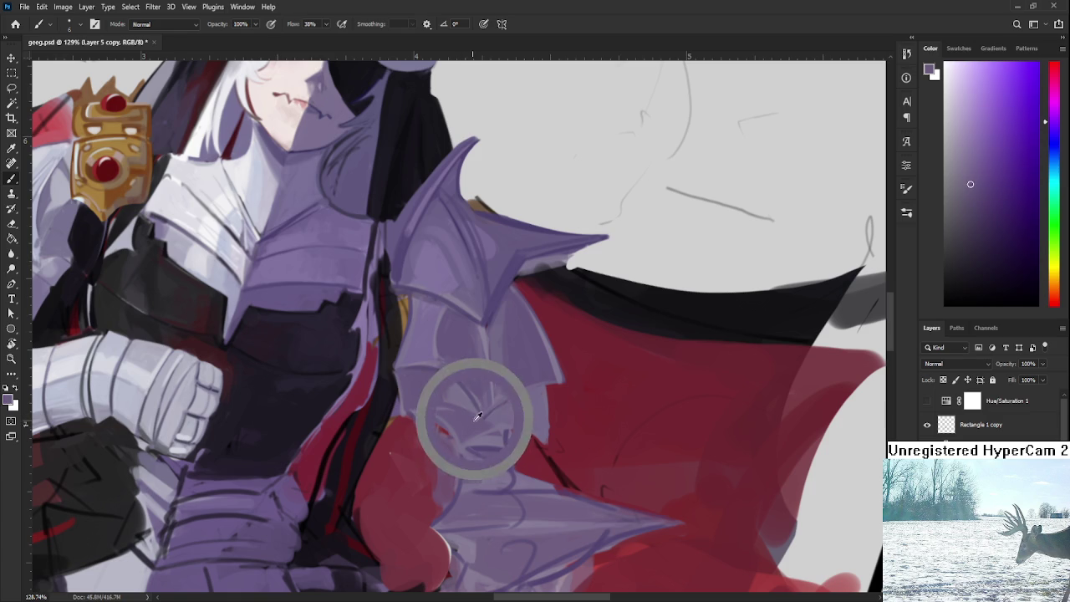
scroll(469, 410, right, 1)
alt+click(465, 411)
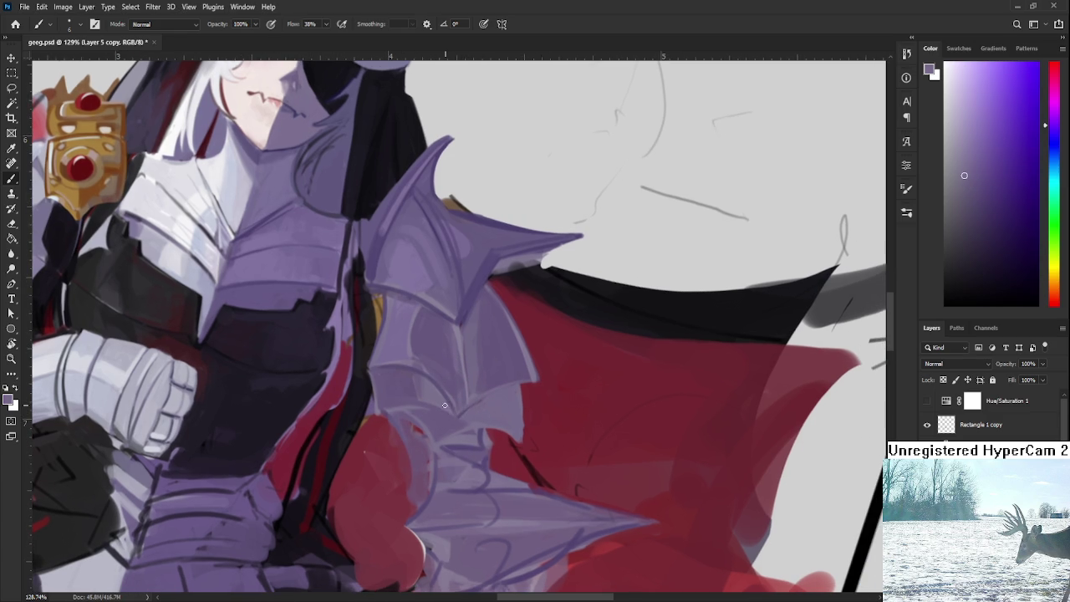
alt+click(439, 403)
alt+click(443, 412)
alt+click(450, 407)
Compare light and dark tones between the plates and paint new pauldron plate shapes
alt+click(442, 433)
alt+click(466, 419)
alt+click(466, 421)
alt+click(465, 419)
alt+click(450, 426)
alt+click(448, 422)
alt+click(456, 418)
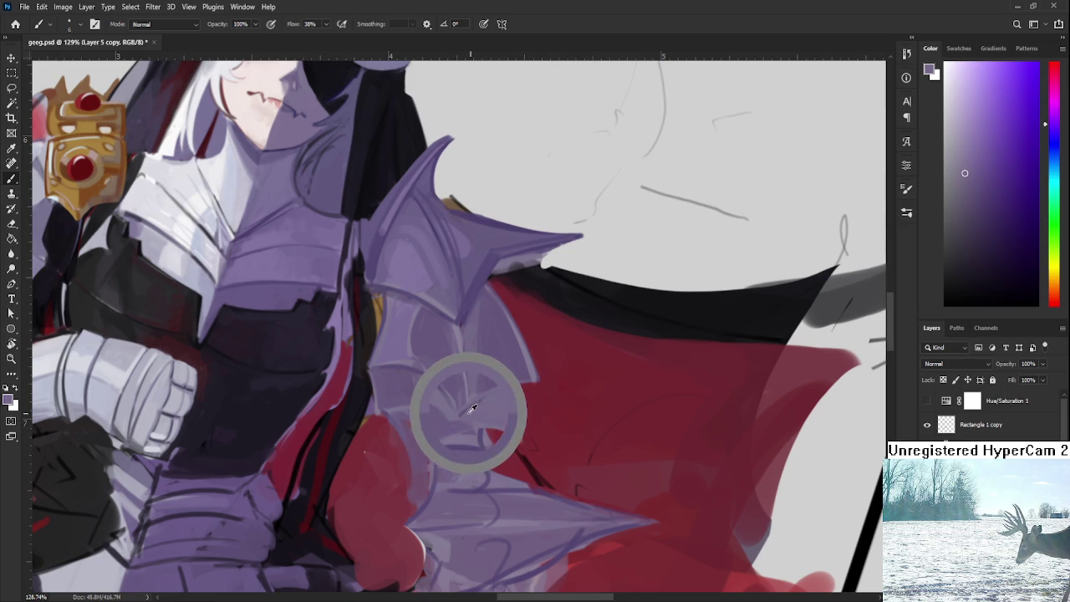
alt+click(454, 407)
alt+click(457, 338)
mouse_move(457, 338)
mouse_down()
mouse_move(466, 275)
mouse_move(434, 386)
mouse_up()
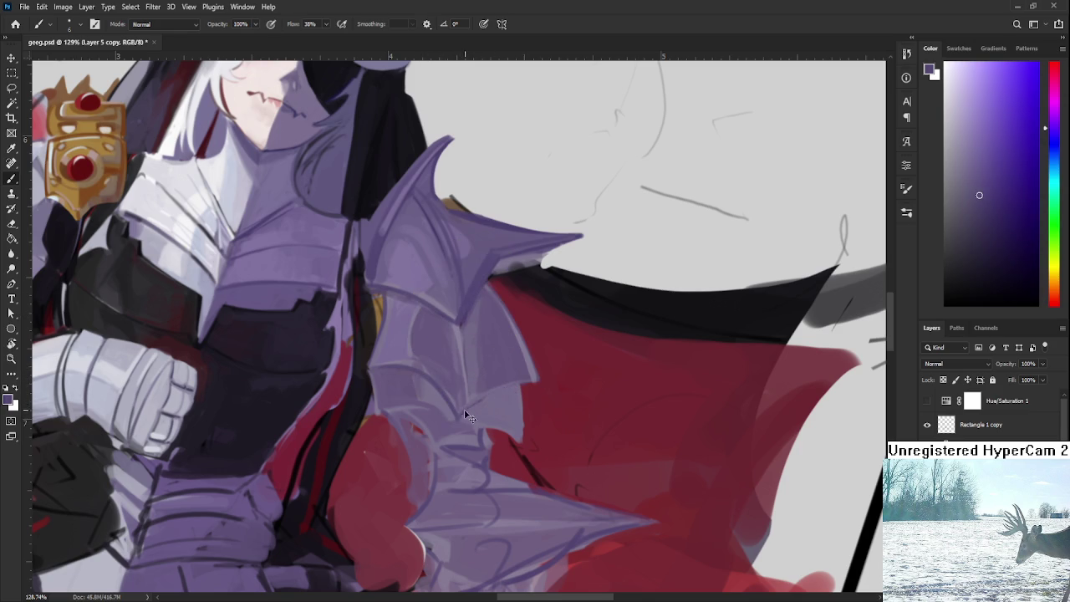
alt+click(525, 390)
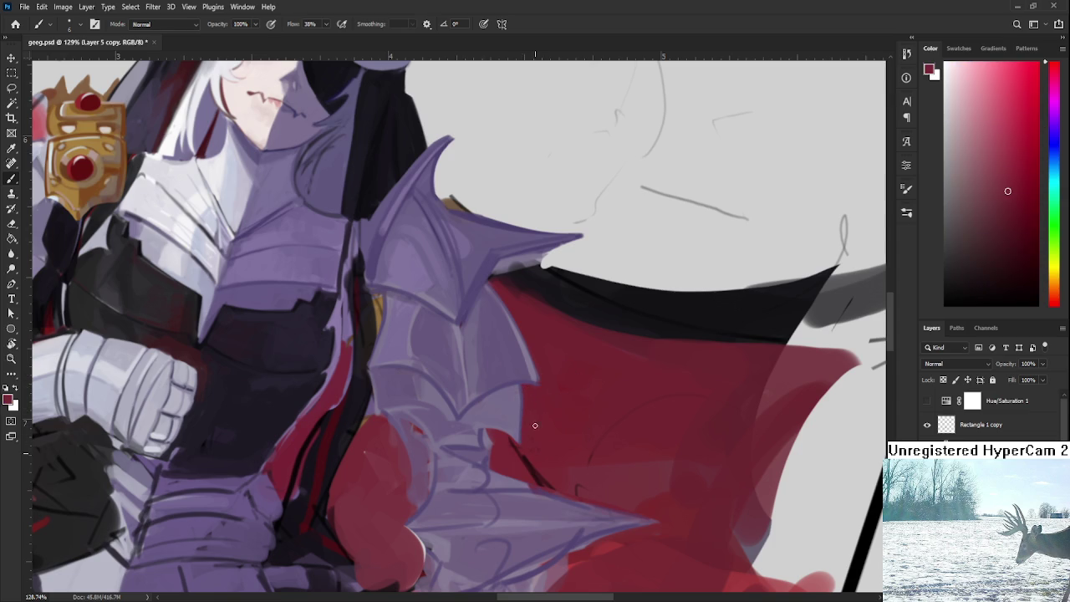
Rotate the canvas to new angles and sample muted armour purple and dark cape red
key(r)
mouse_move(537, 393)
mouse_down()
mouse_move(552, 366)
mouse_move(399, 366)
mouse_move(410, 376)
mouse_move(385, 384)
mouse_up()
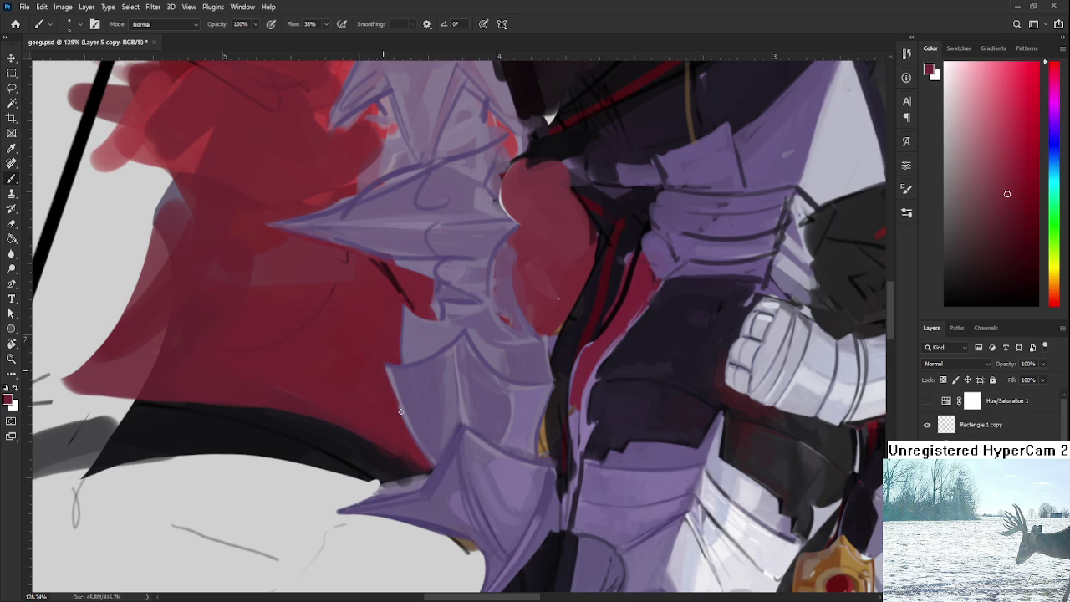
key(r)
mouse_move(373, 356)
mouse_down()
mouse_move(531, 284)
mouse_move(515, 337)
mouse_up()
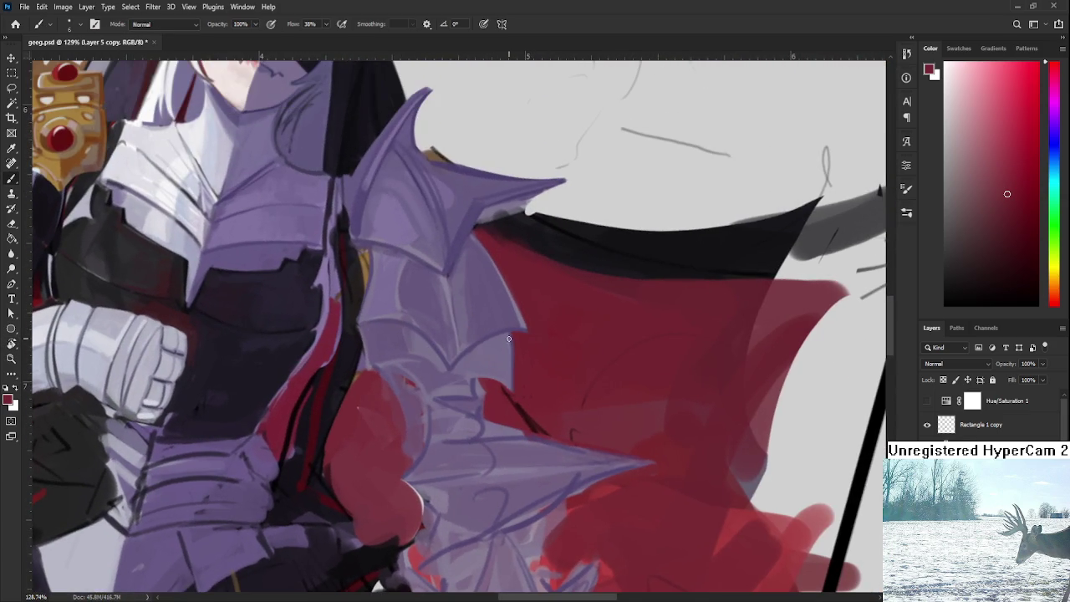
alt+click(507, 341)
alt+click(515, 337)
alt+click(511, 374)
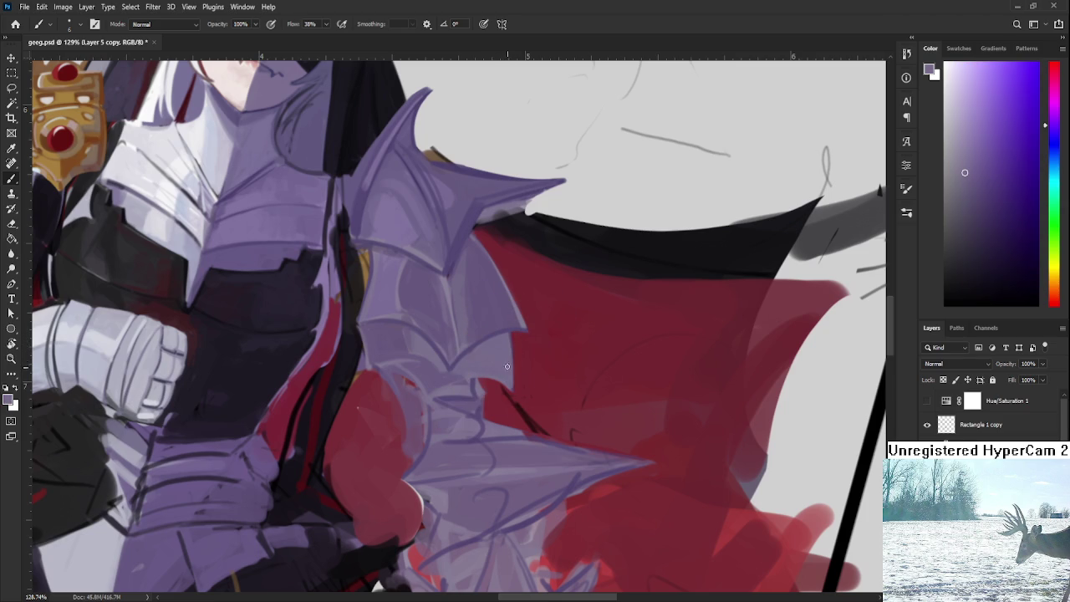
alt+click(520, 362)
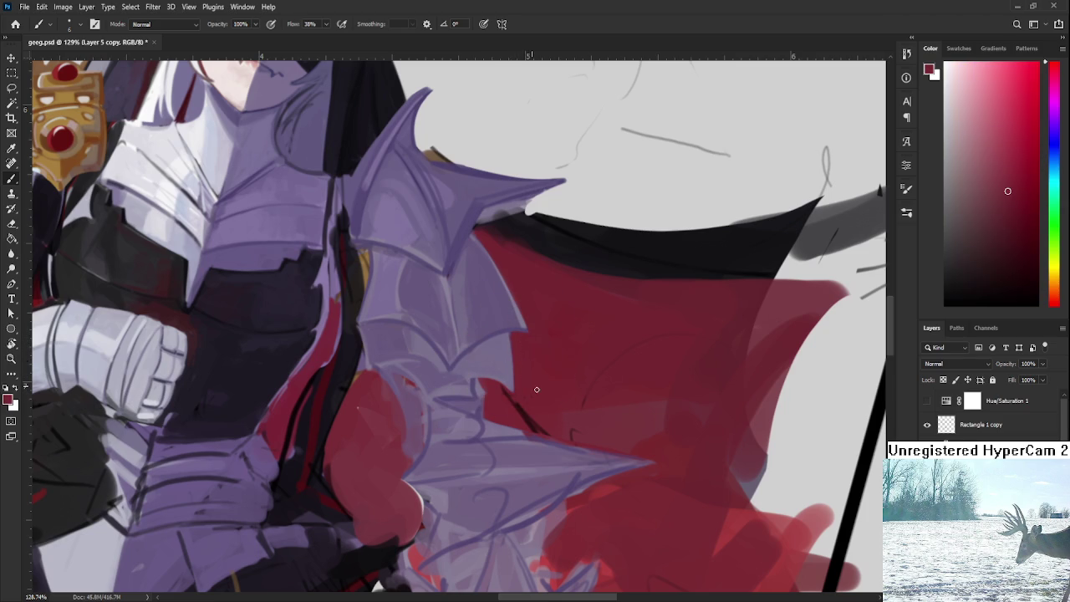
scroll(550, 367, down, 3)
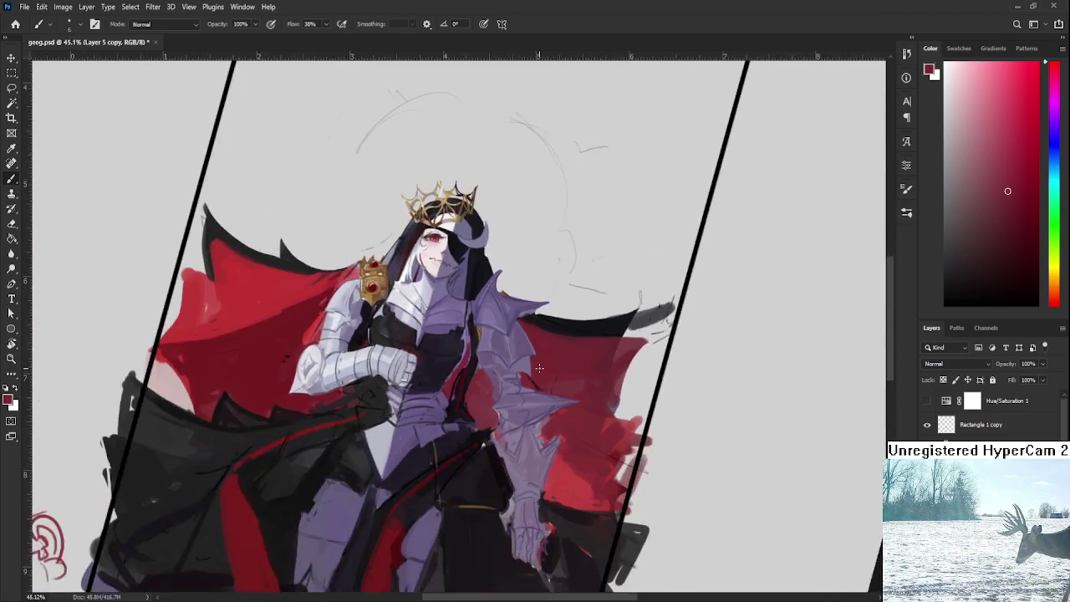
Tilt the figure and pick purple armour tones for shading the lower pauldron plates
scroll(543, 368, down, 3)
scroll(539, 366, up, 3)
scroll(531, 351, up, 2)
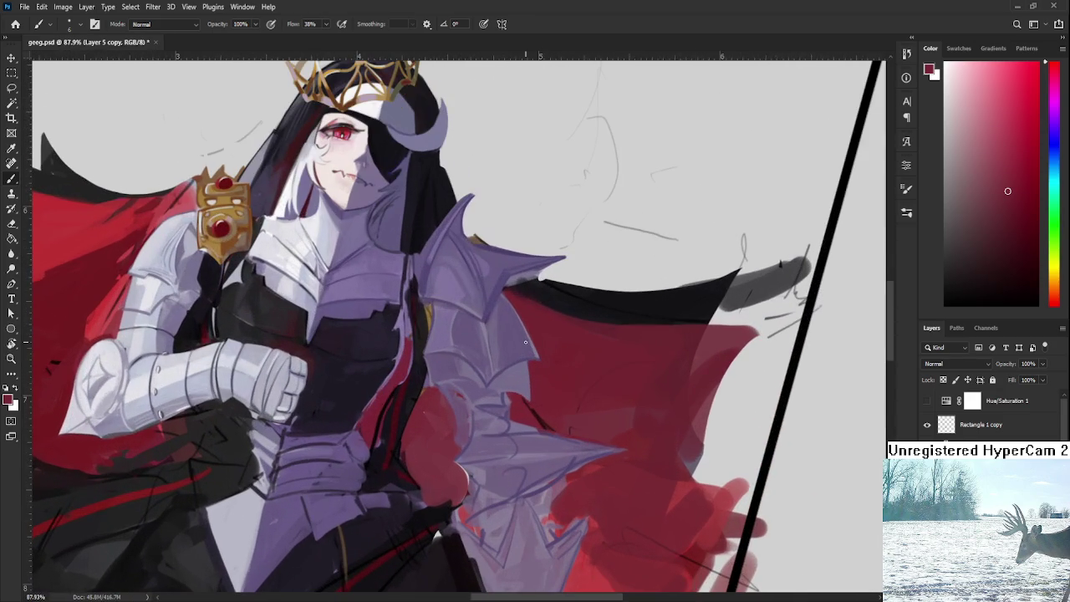
scroll(509, 344, up, 2)
key(r)
mouse_move(505, 342)
mouse_down()
mouse_move(489, 291)
mouse_move(531, 318)
mouse_up()
alt+click(534, 313)
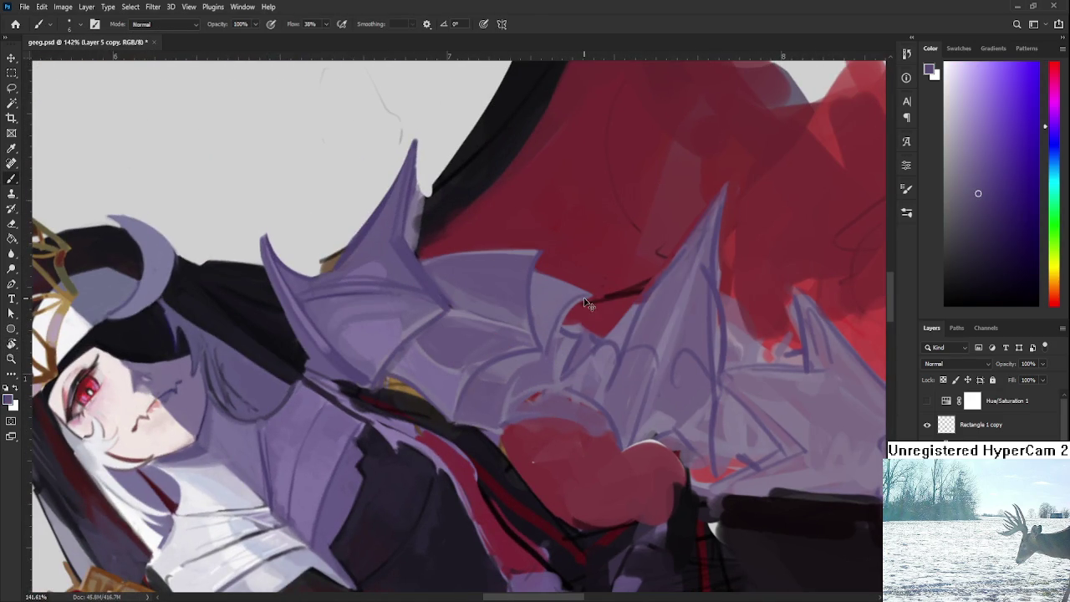
alt+click(543, 327)
alt+click(529, 355)
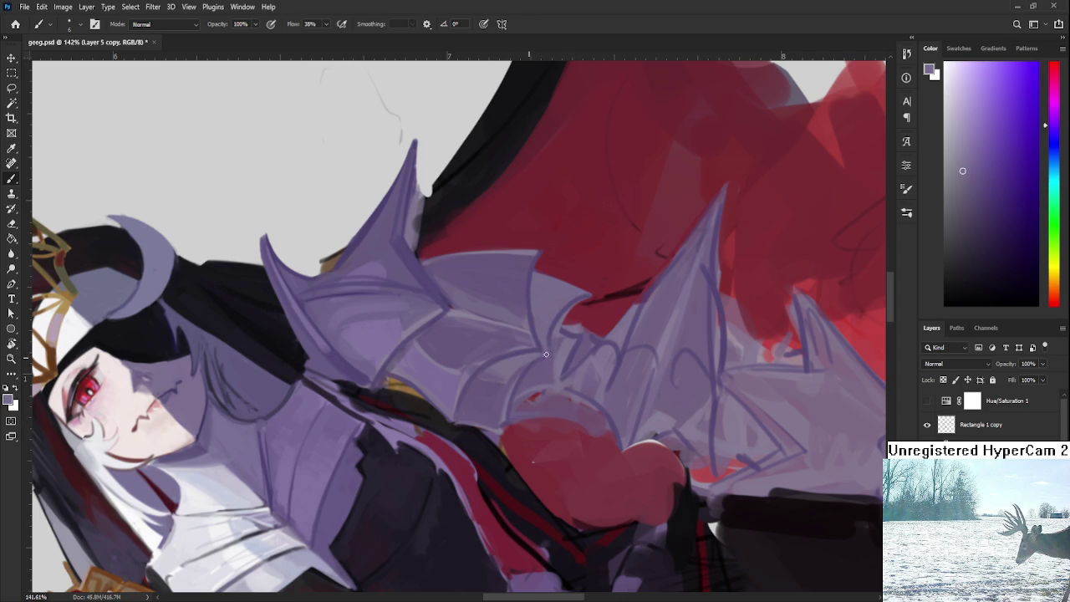
alt+click(547, 343)
Rotate the canvas, resample armour tones on the lower plates, then return upright
key(r)
mouse_move(552, 338)
mouse_down()
mouse_move(530, 432)
mouse_move(417, 392)
mouse_up()
alt+click(417, 393)
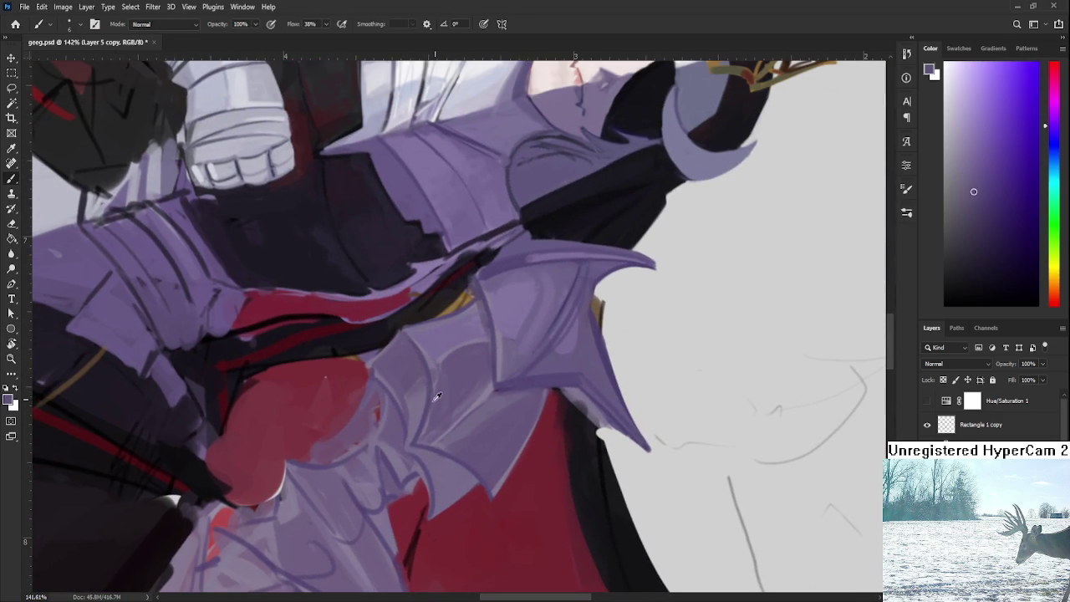
alt+click(425, 410)
alt+click(408, 426)
alt+click(446, 456)
drag(444, 462, 569, 360)
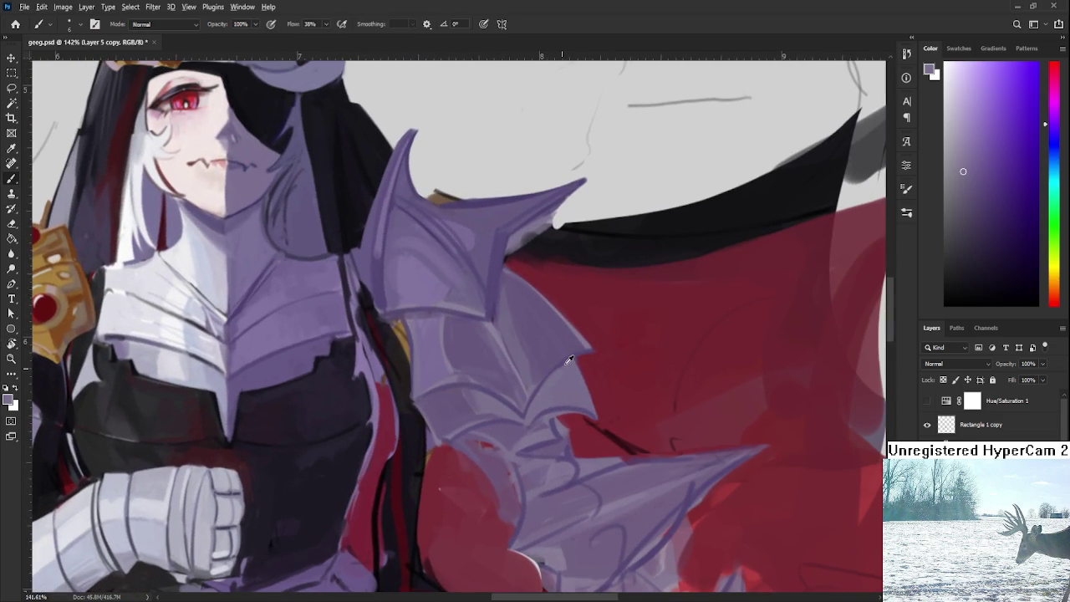
Pick shoulder-plate purples and a darker shadow purple to shade the plate creases
alt+click(569, 360)
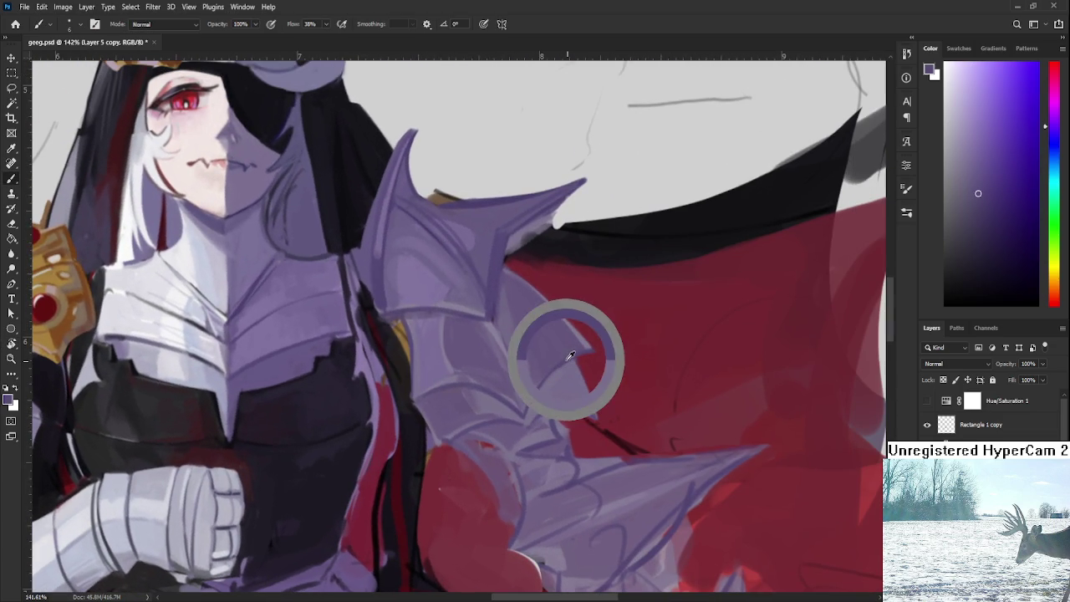
alt+click(539, 405)
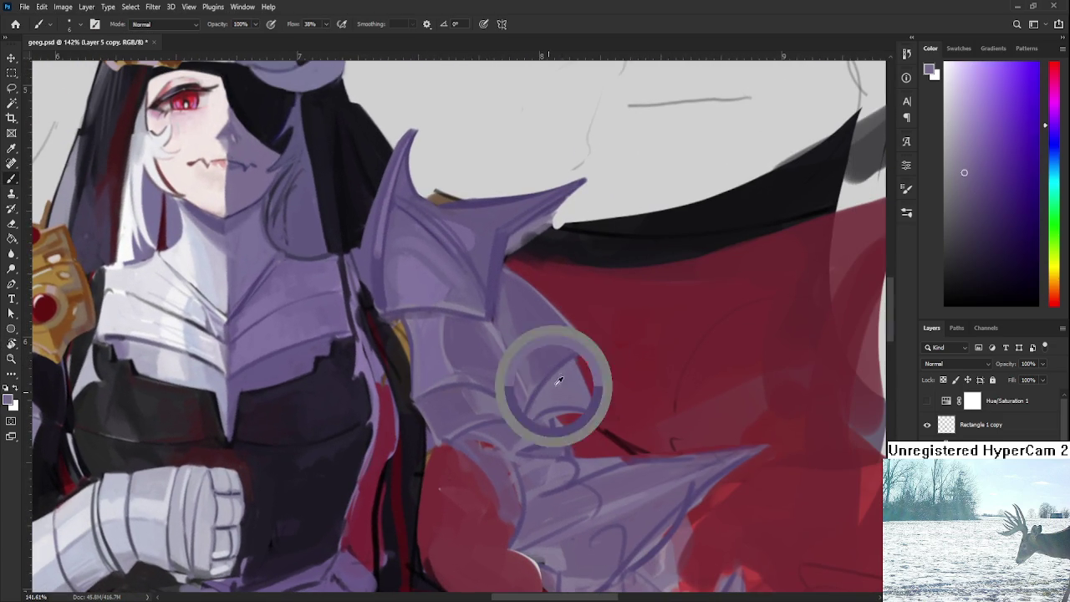
scroll(555, 377, up, 2)
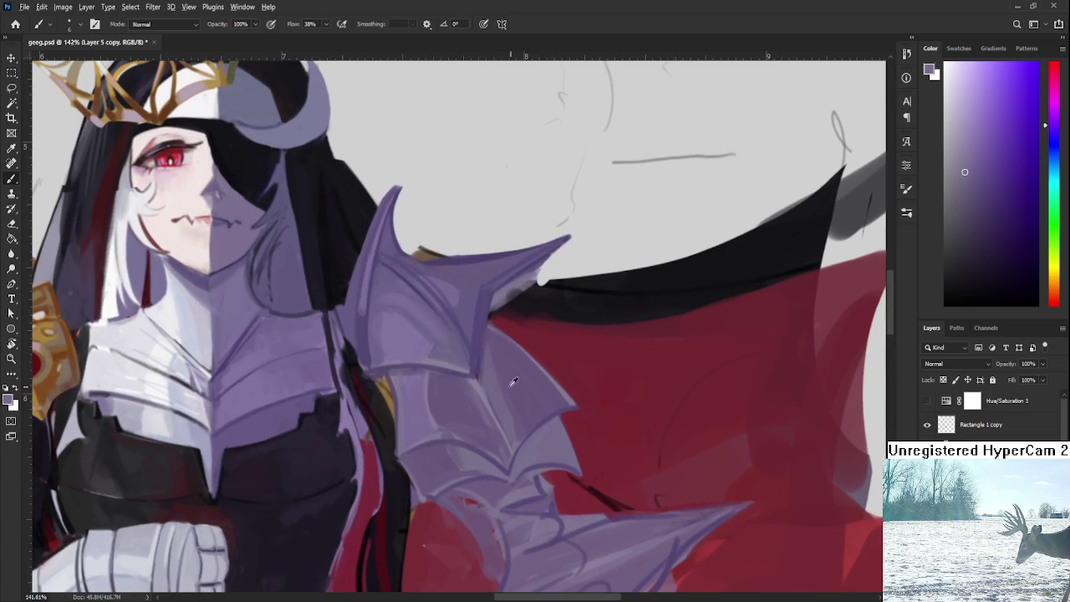
alt+click(499, 378)
alt+click(478, 383)
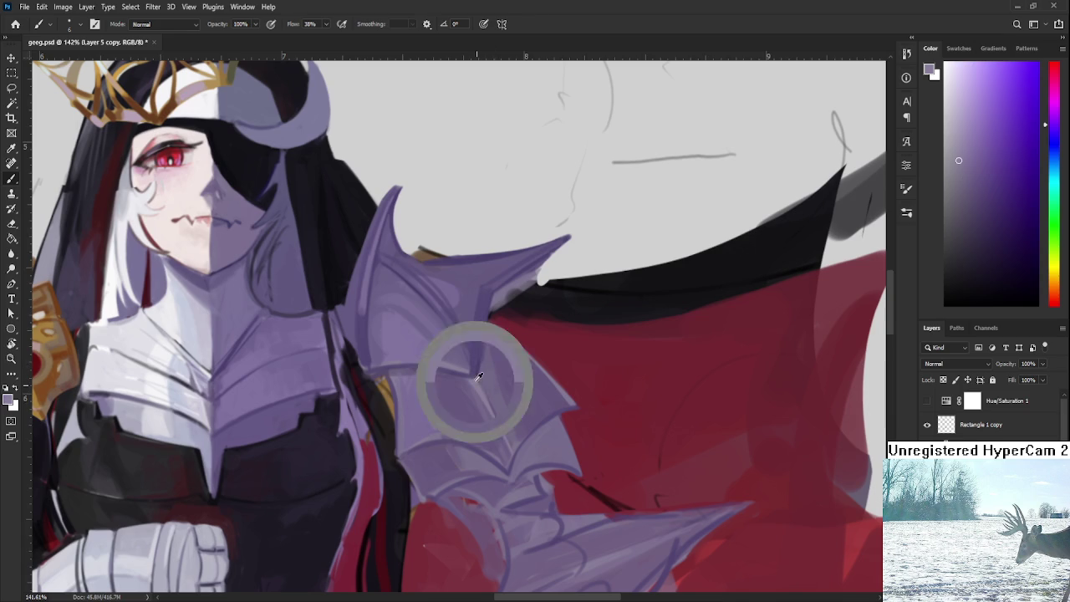
alt+click(478, 378)
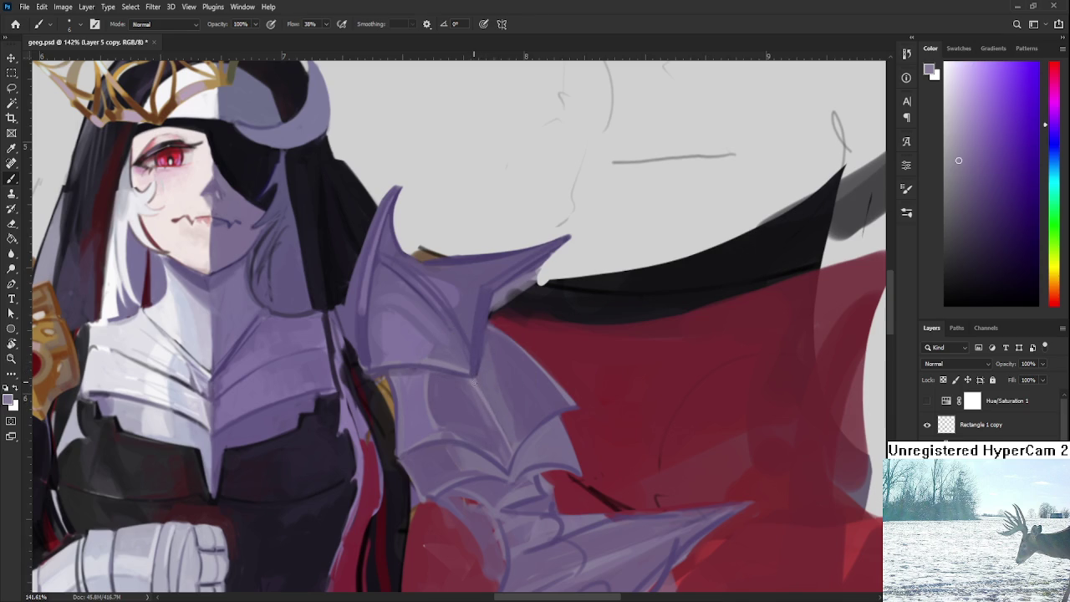
alt+click(495, 393)
alt+click(501, 357)
scroll(501, 367, down, 3)
At about 80% zoom, add lighter purple touches with a larger brush, then zoom out fully
scroll(529, 360, down, 2)
scroll(529, 361, up, 2)
scroll(510, 363, up, 2)
scroll(491, 366, up, 1)
alt+click(540, 373)
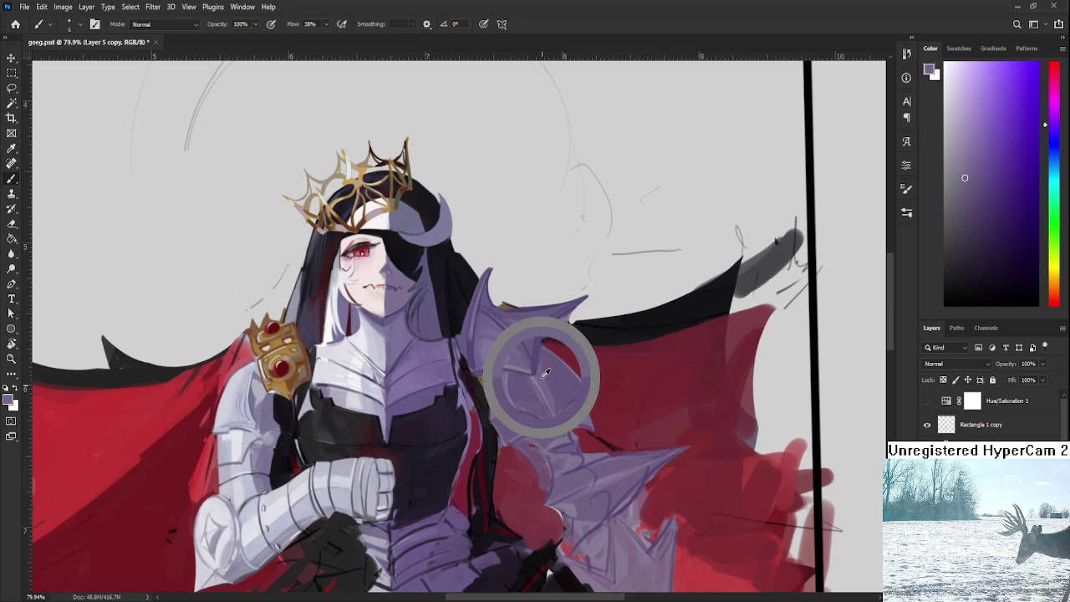
key(bracketright)
key(bracketright)
key(bracketright)
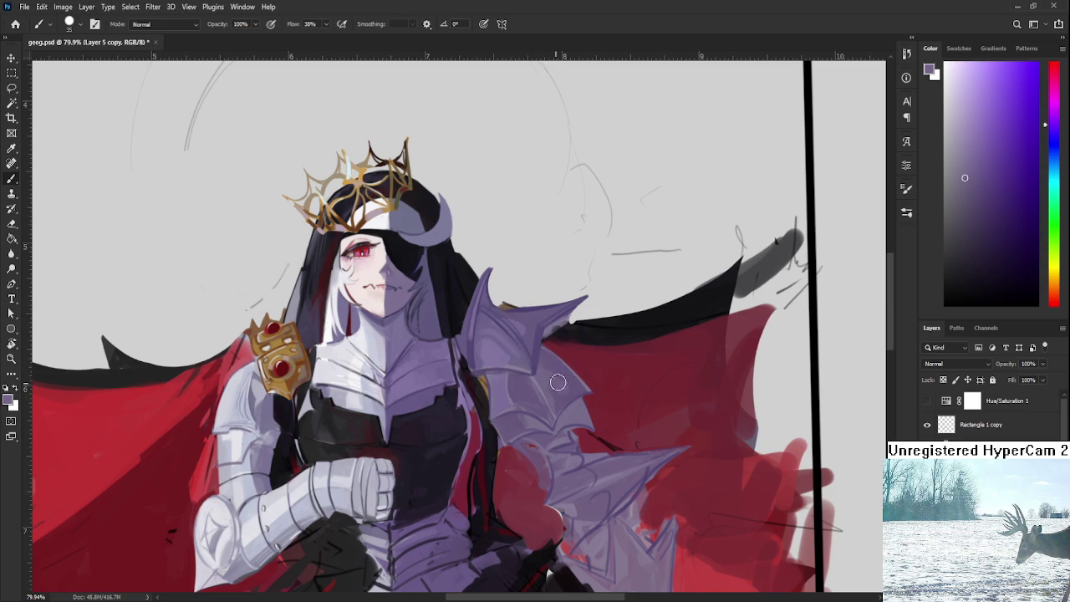
alt+click(553, 366)
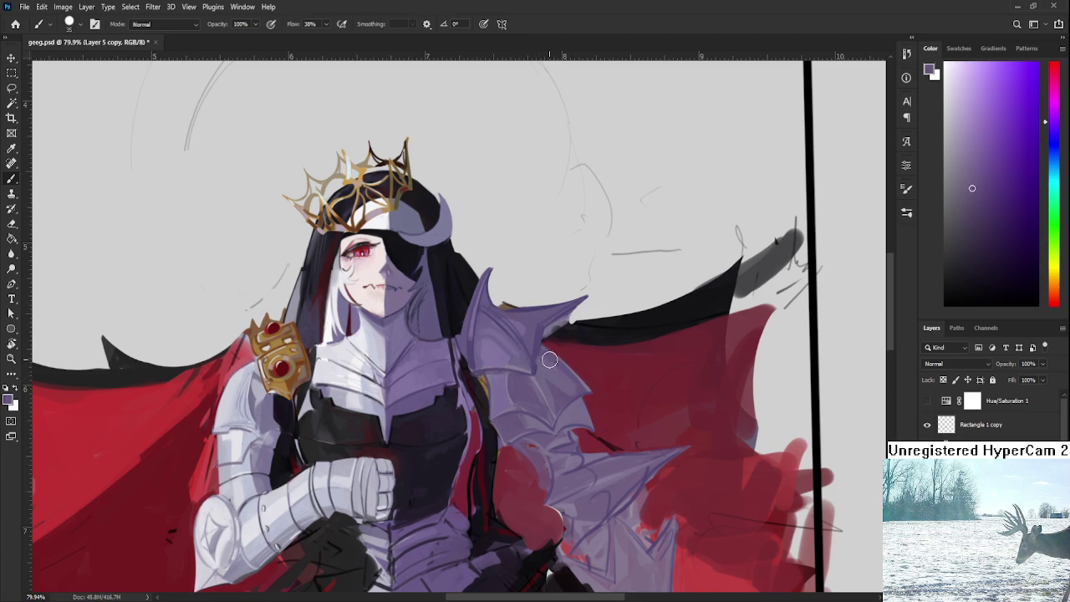
alt+click(550, 357)
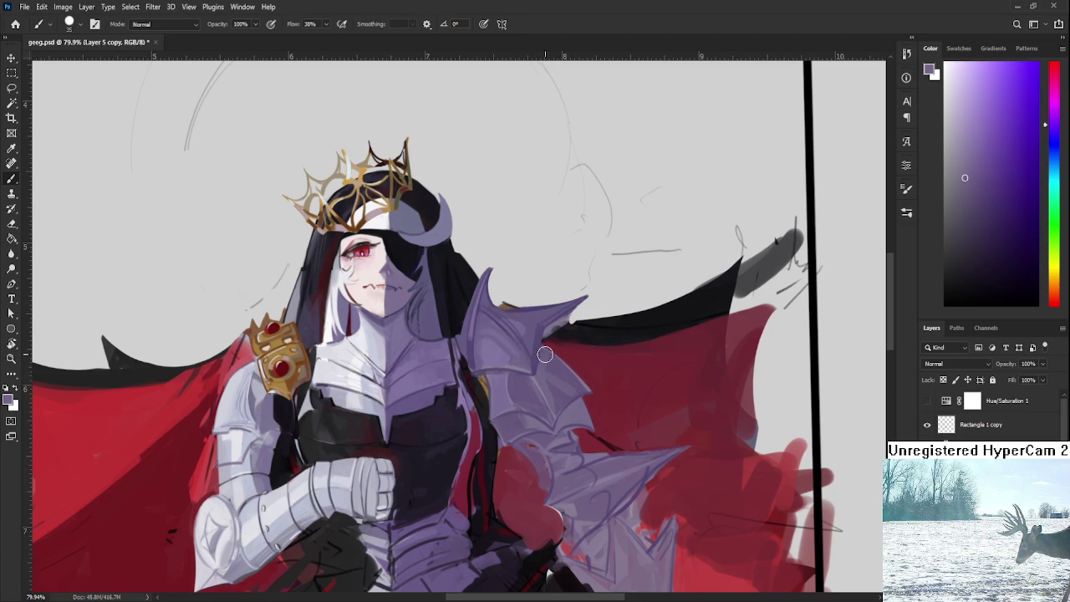
alt+click(571, 392)
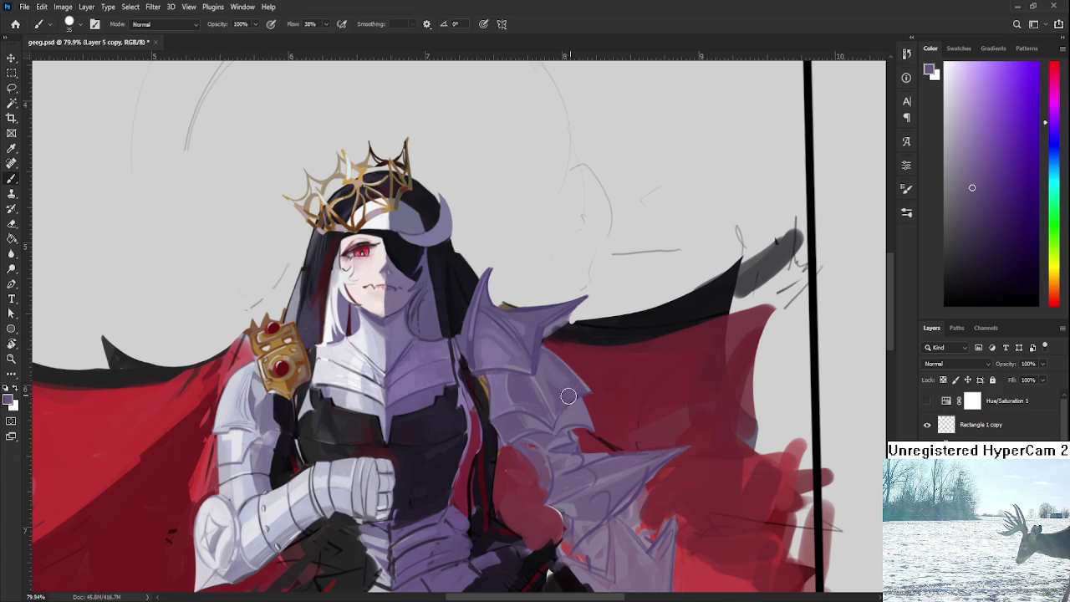
alt+click(570, 378)
scroll(549, 357, down, 2)
scroll(548, 357, down, 3)
Reset the canvas rotation to level and zoom in on the pauldron, ready to paint
key(r)
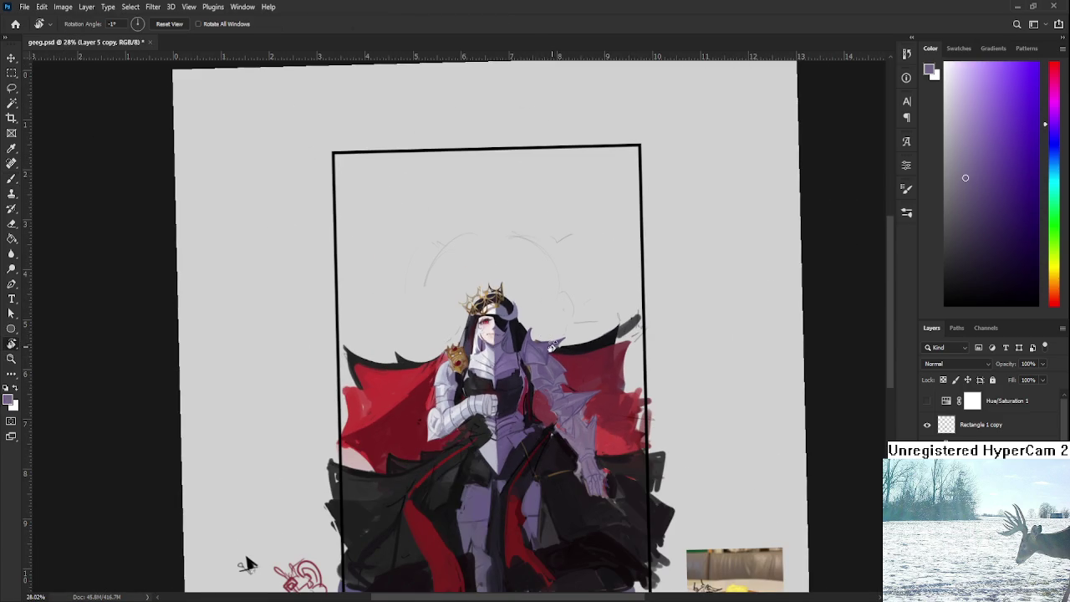
key(Escape)
scroll(553, 383, up, 1)
scroll(553, 383, up, 2)
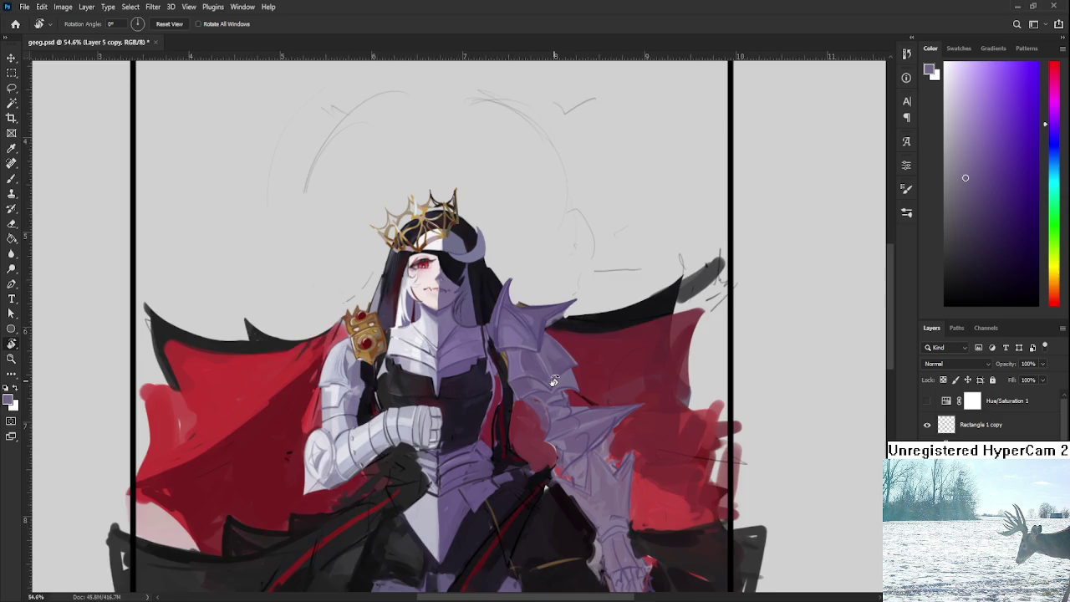
scroll(556, 387, up, 2)
scroll(562, 393, up, 1)
scroll(567, 399, up, 1)
scroll(569, 402, down, 1)
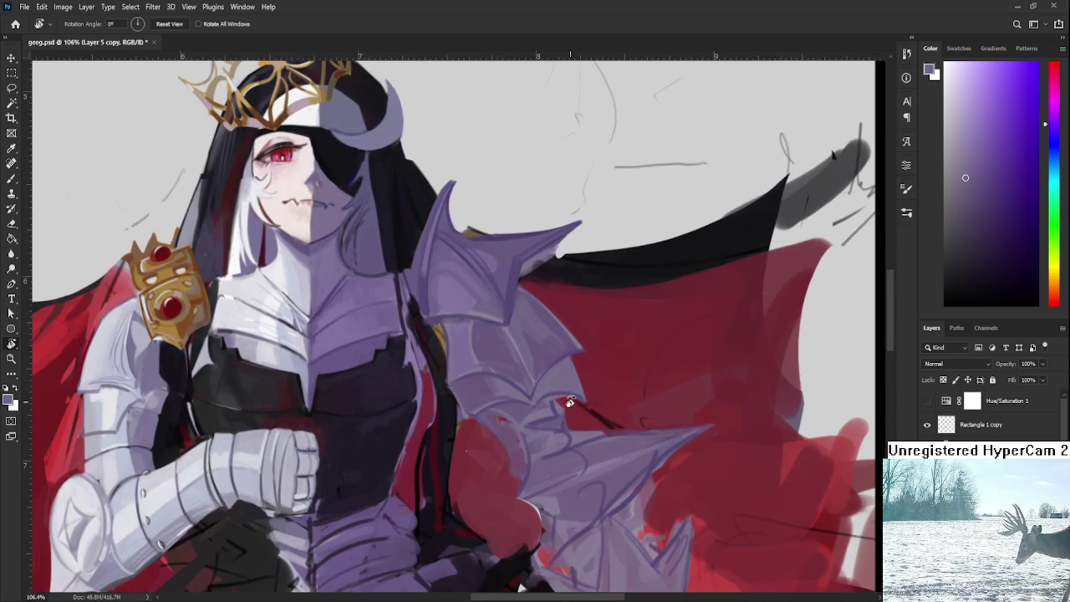
key(b)
key(bracketleft)
key(bracketleft)
key(bracketleft)
At brush size 15, paint the lower plates with cape red and alternating lighter and darker purples
drag(504, 428, 495, 405)
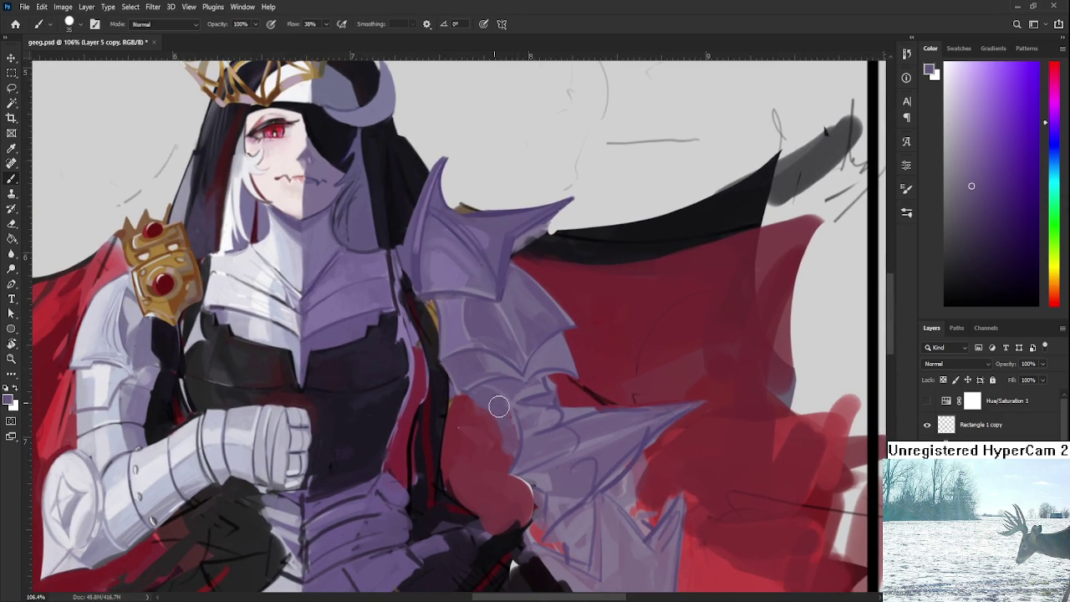
drag(496, 432, 475, 399)
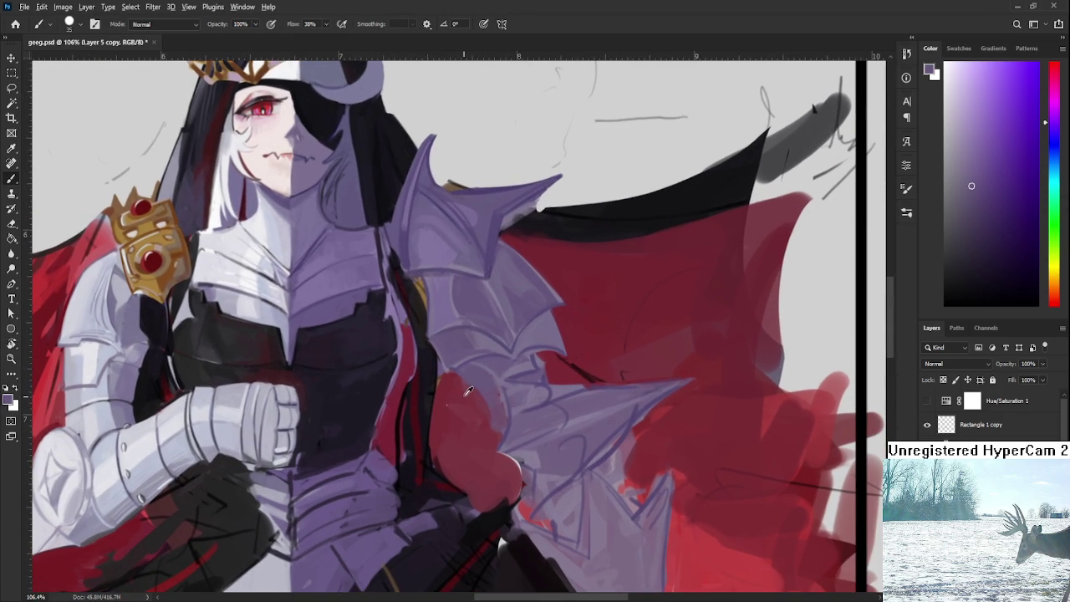
key(bracketleft)
alt+click(487, 405)
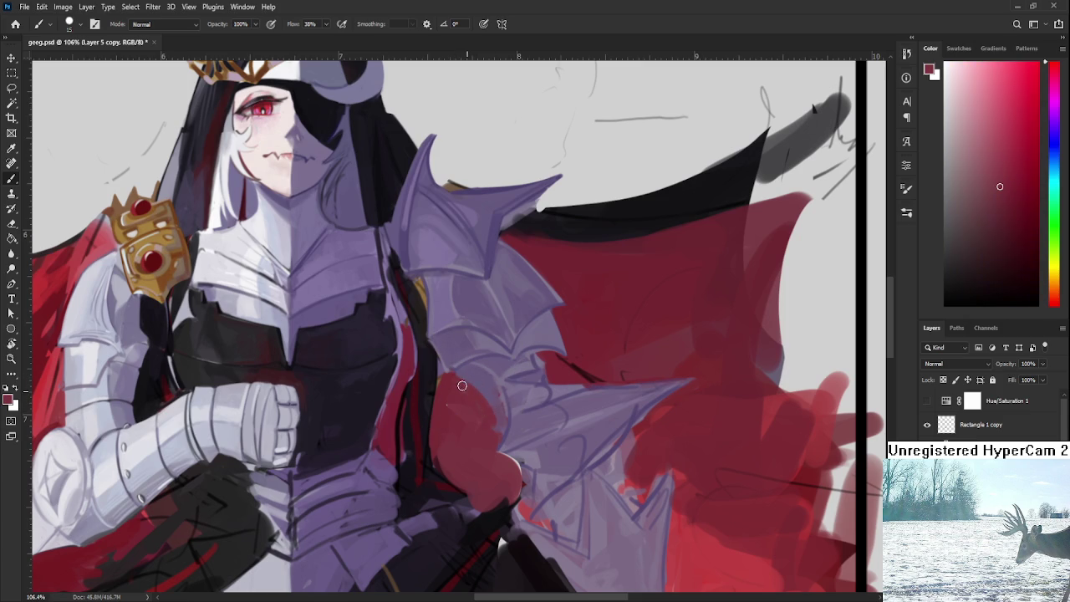
alt+click(490, 383)
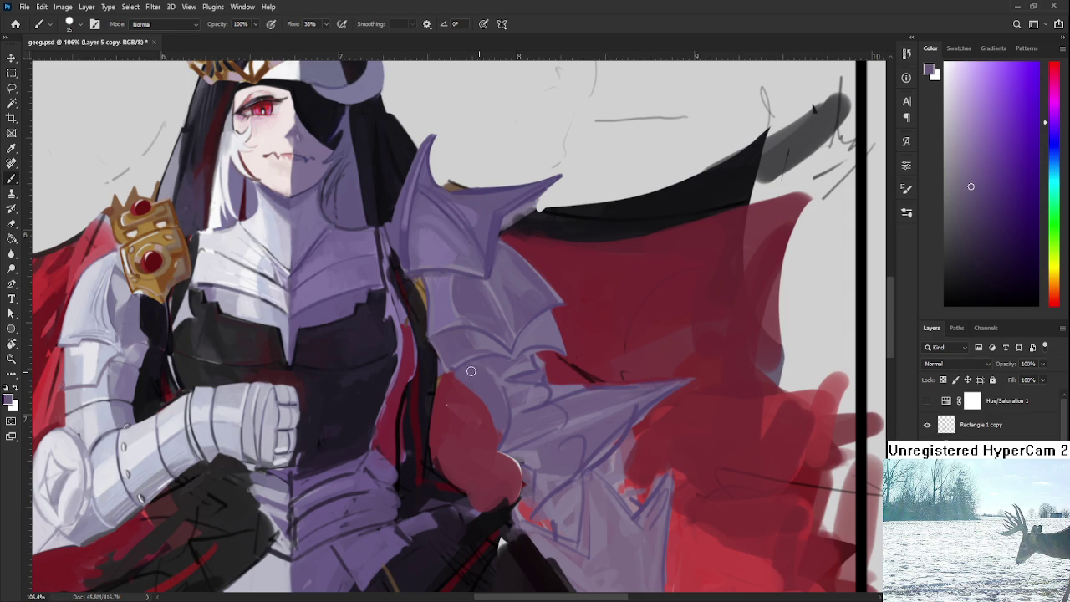
alt+click(519, 366)
alt+click(483, 385)
alt+click(519, 359)
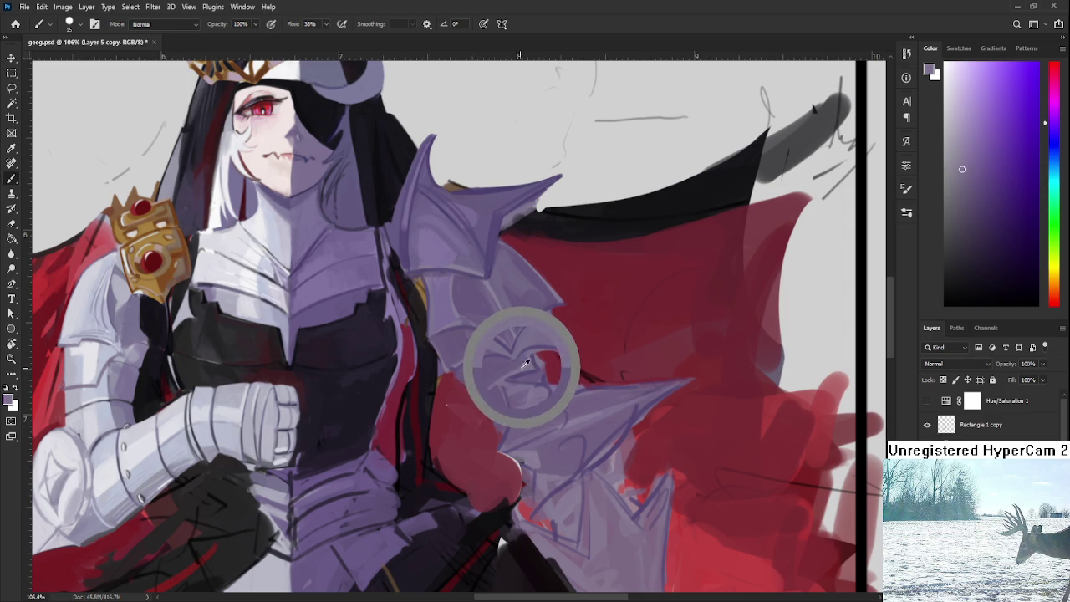
alt+click(473, 380)
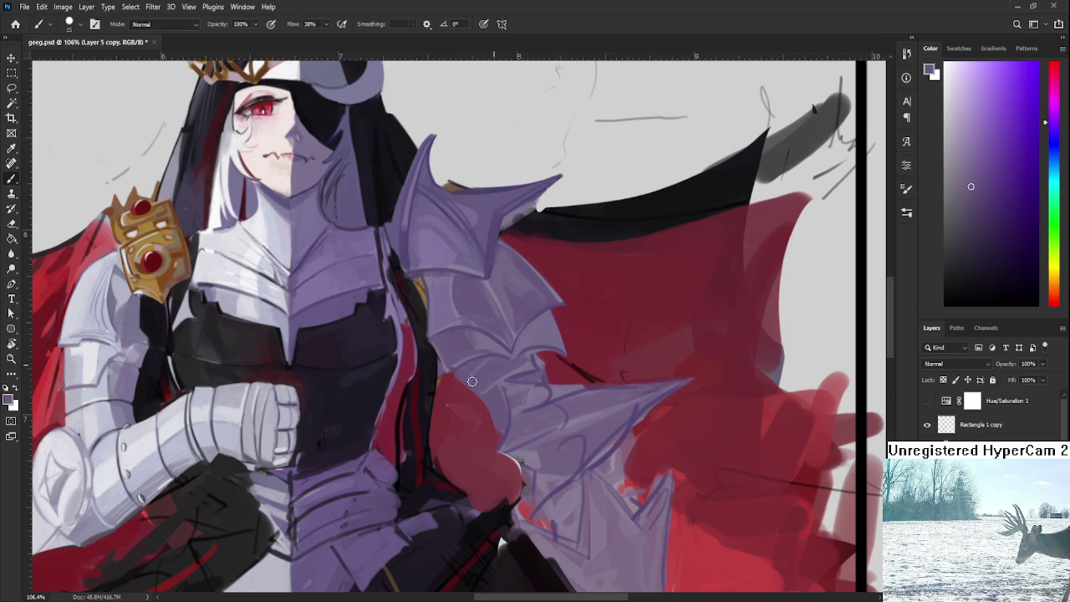
Reframe the view to show more shoulder and sample a lighter purple from the plates
scroll(481, 387, down, 3)
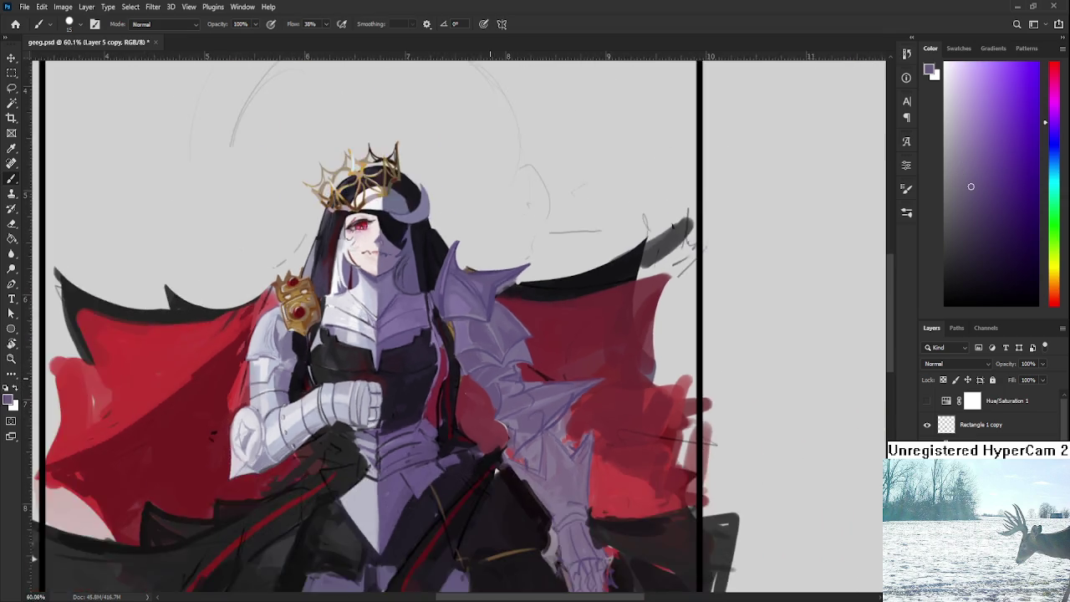
scroll(482, 388, down, 2)
scroll(482, 388, down, 1)
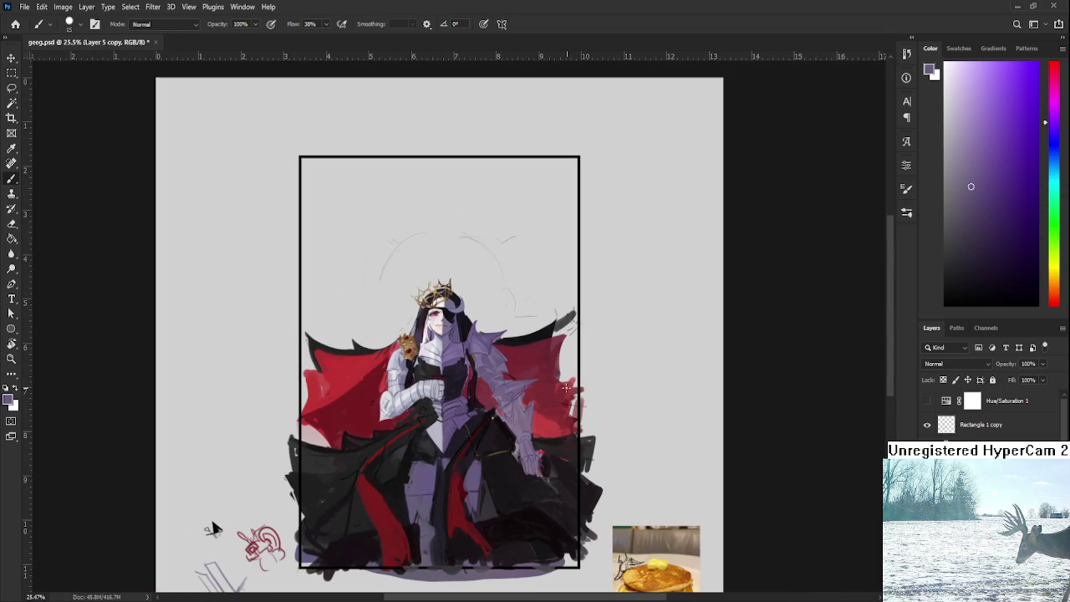
scroll(514, 385, up, 2)
scroll(493, 377, up, 2)
scroll(476, 375, up, 1)
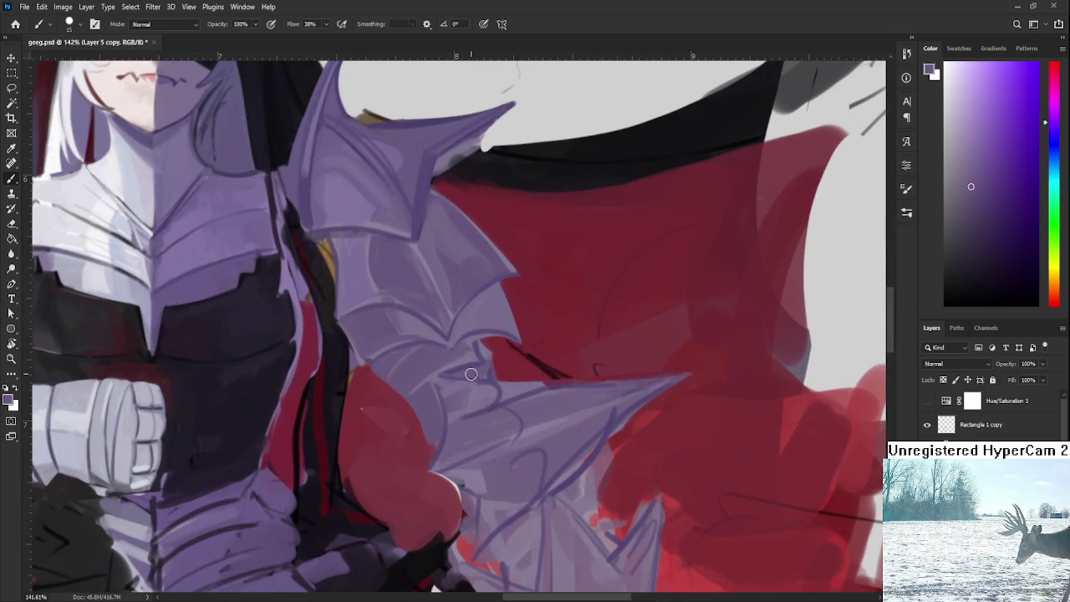
drag(440, 366, 485, 361)
alt+click(511, 350)
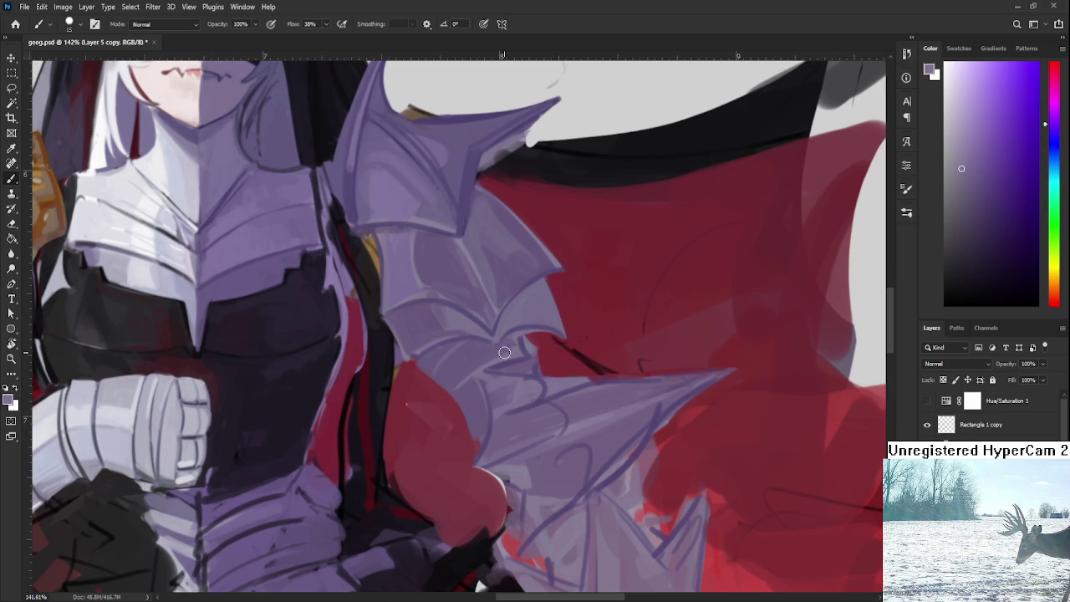
Resample the darker armour purples and zoom out from the shoulder
alt+click(475, 398)
alt+click(471, 418)
alt+click(467, 390)
scroll(544, 364, up, 1)
scroll(544, 363, right, 1)
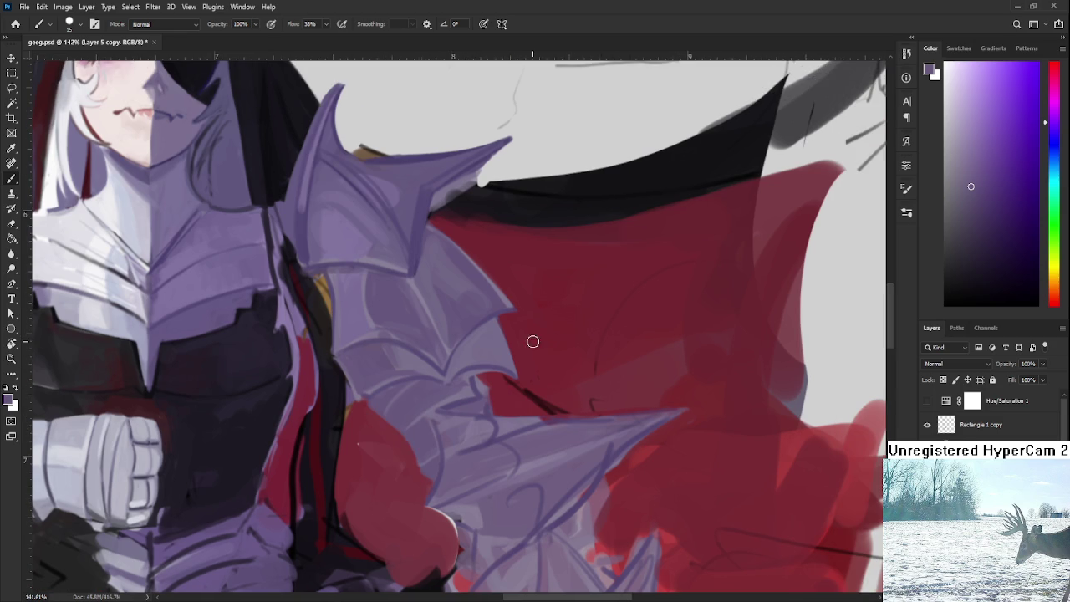
scroll(533, 341, down, 5)
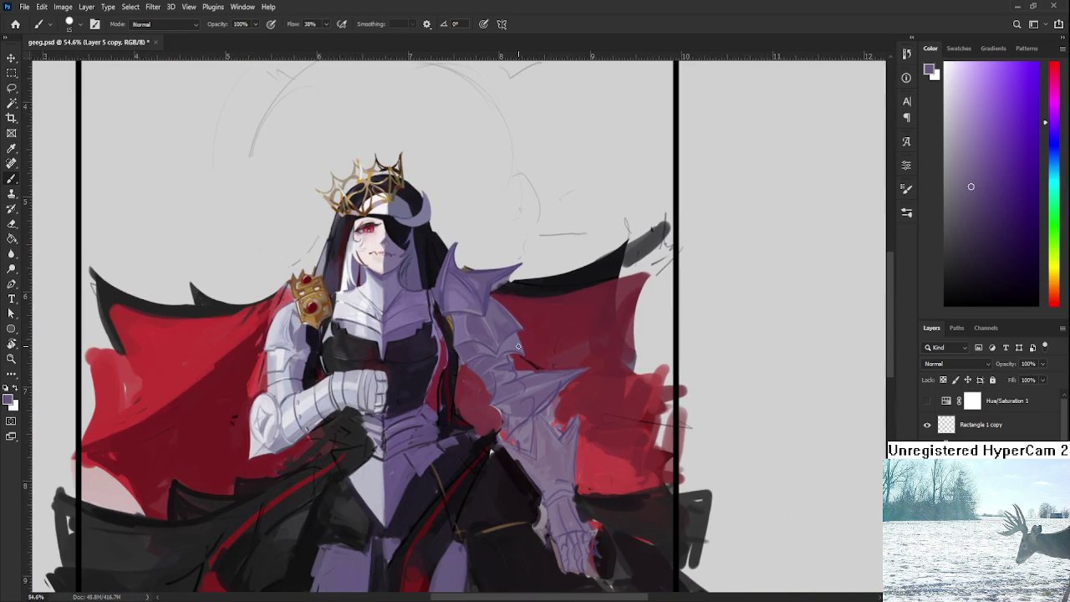
Tilt the canvas to a steep angle and zoom back in on the spiked shoulder armour
key(r)
mouse_move(539, 379)
mouse_down()
mouse_move(554, 376)
mouse_move(561, 352)
mouse_up()
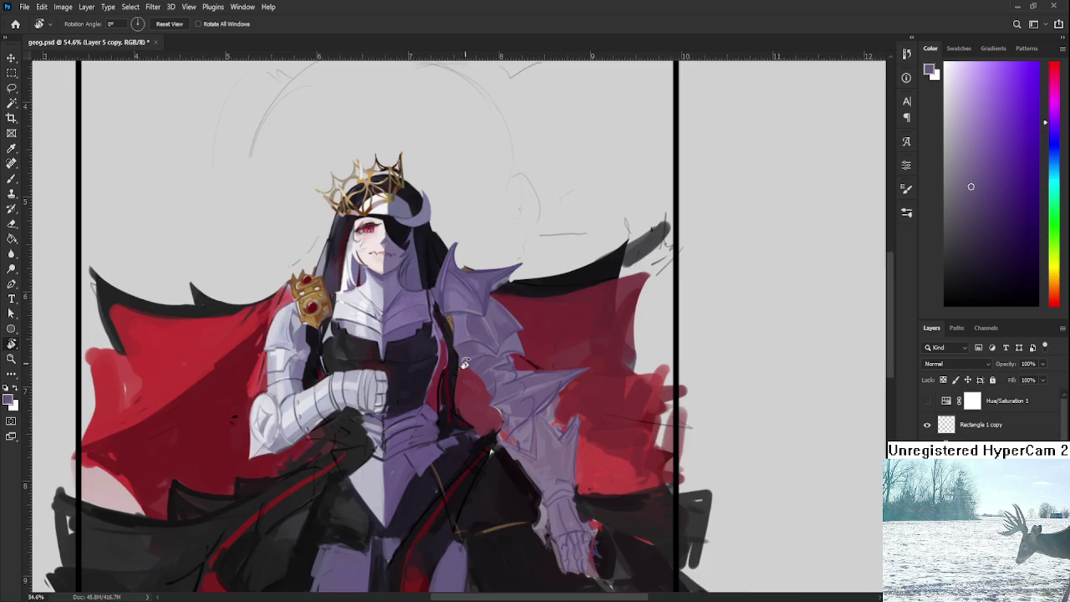
scroll(465, 365, up, 3)
scroll(465, 366, up, 2)
drag(466, 365, 447, 354)
Alternately sample lighter and darker purples from the spike and armour
key(b)
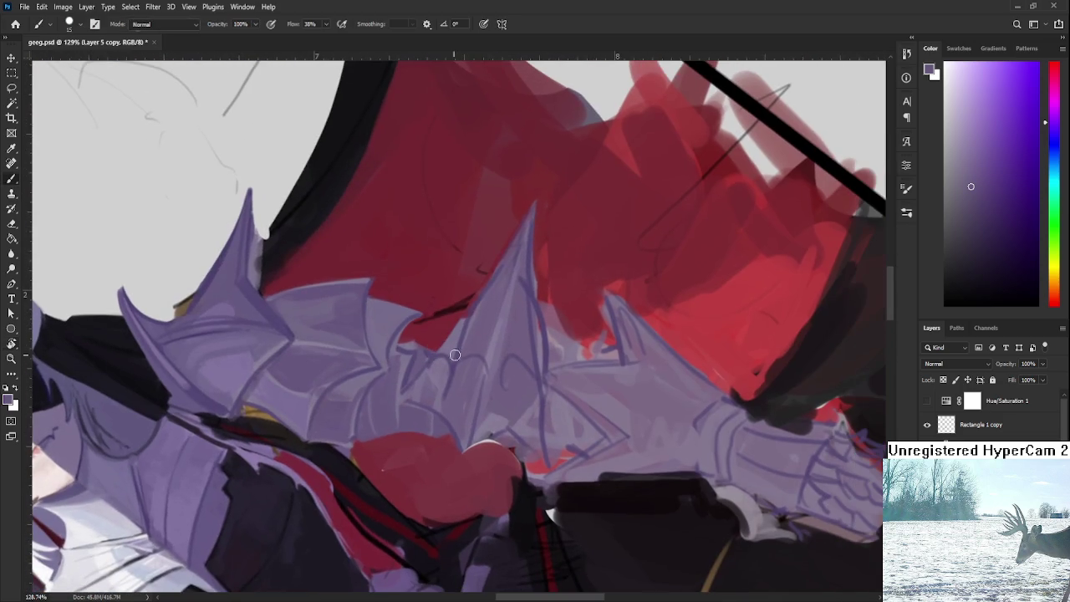
alt+click(490, 431)
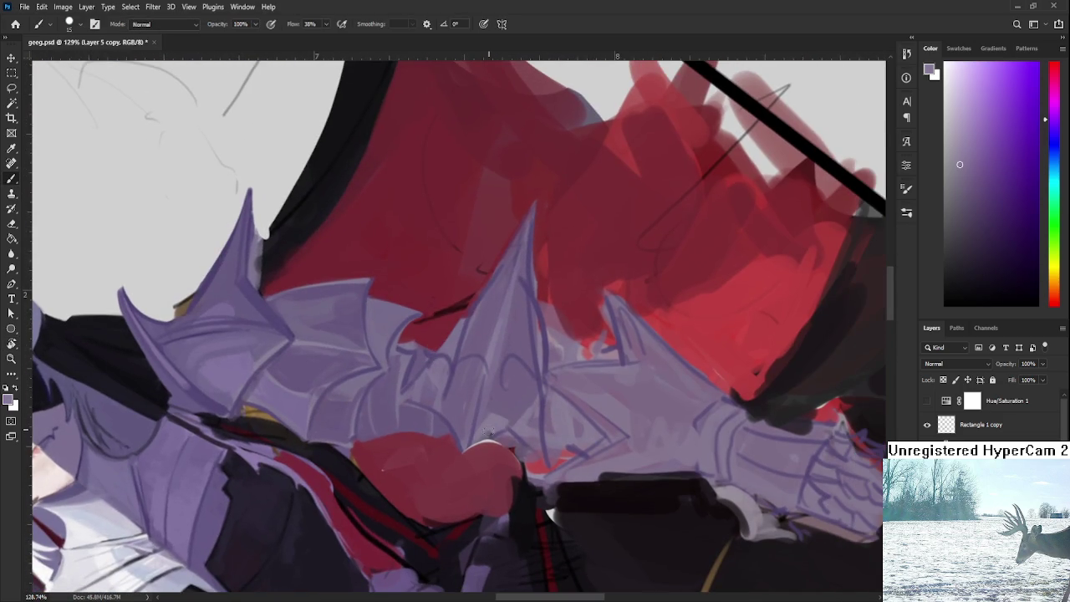
alt+click(512, 389)
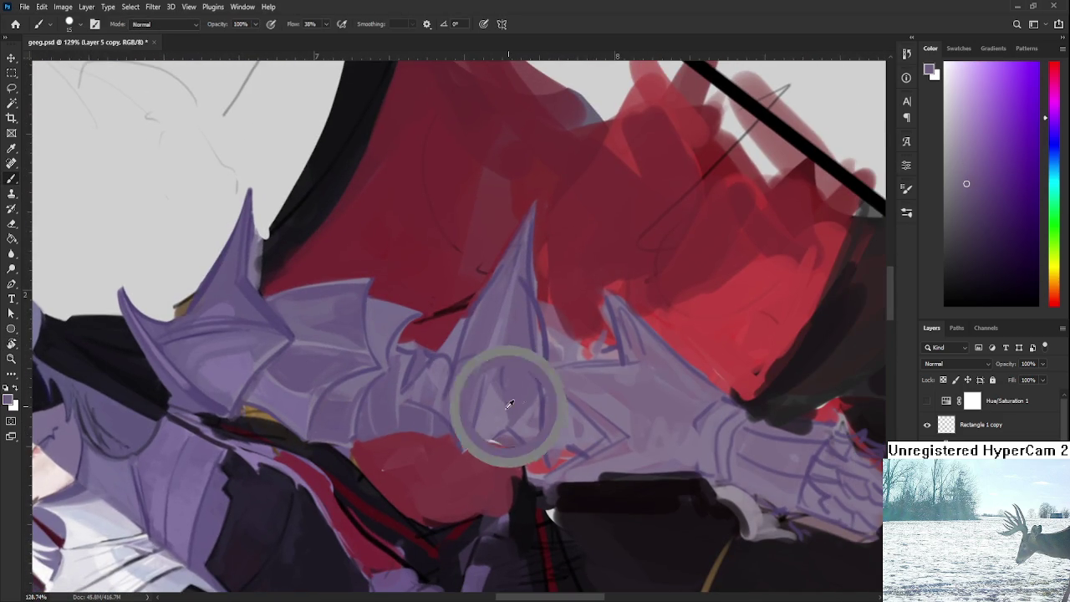
alt+click(518, 403)
alt+click(525, 401)
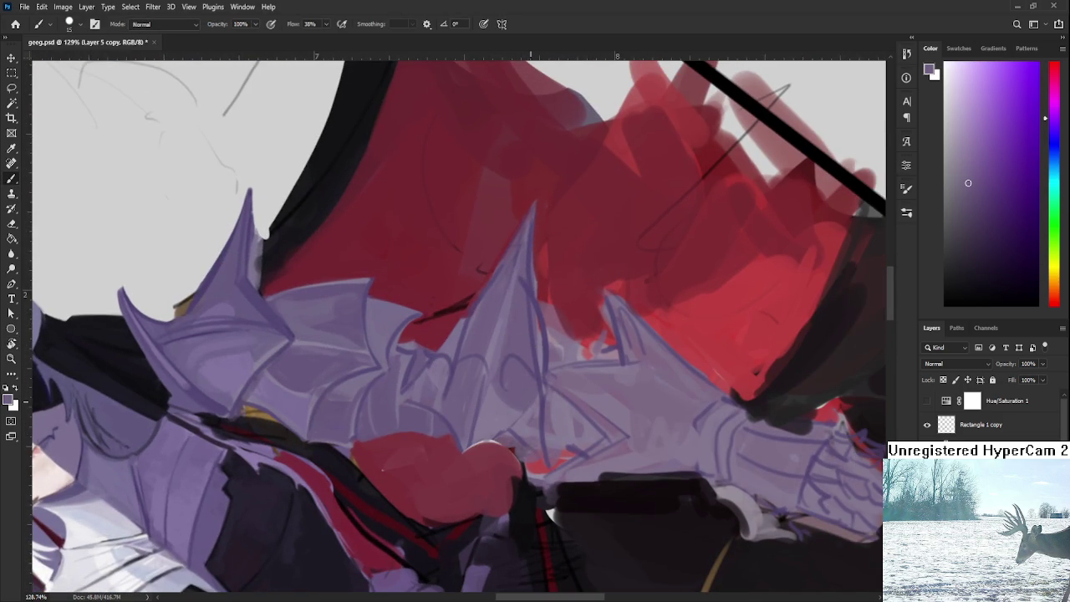
alt+click(506, 413)
alt+click(522, 396)
alt+click(510, 401)
Rotate the view about 90 degrees and paint a short stroke along the armour ridge
key(r)
mouse_move(514, 408)
mouse_down()
mouse_move(446, 422)
mouse_move(434, 383)
mouse_move(441, 395)
mouse_up()
alt+click(434, 382)
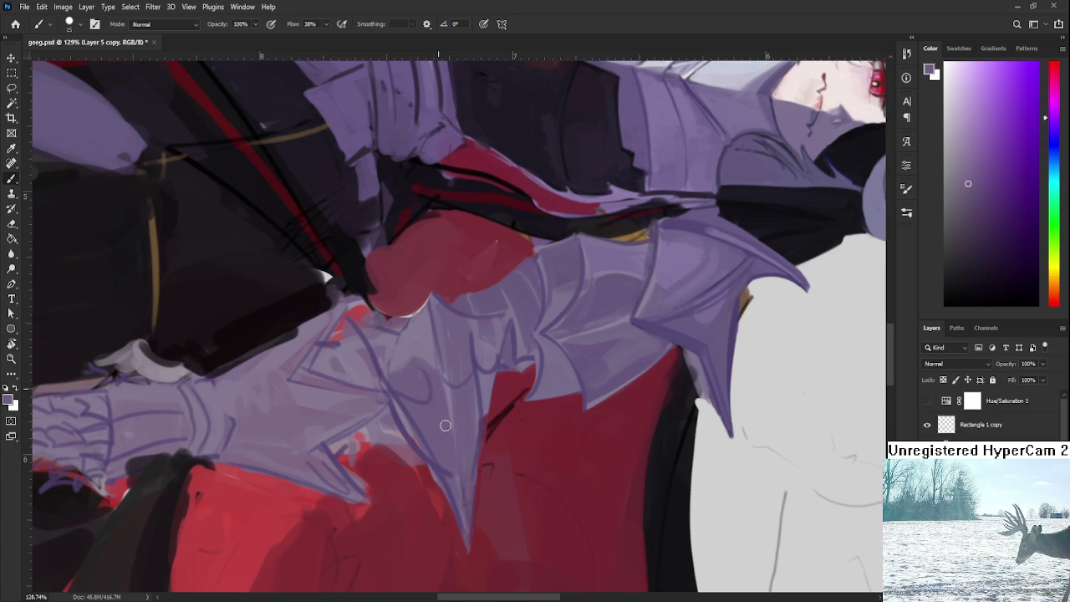
drag(447, 440, 452, 464)
alt+click(460, 402)
Tilt the view to about -42 degrees and dab lighter purple on the spike's left edge
key(r)
mouse_move(457, 393)
mouse_down()
mouse_move(494, 402)
mouse_move(503, 370)
mouse_up()
alt+click(503, 370)
alt+click(502, 366)
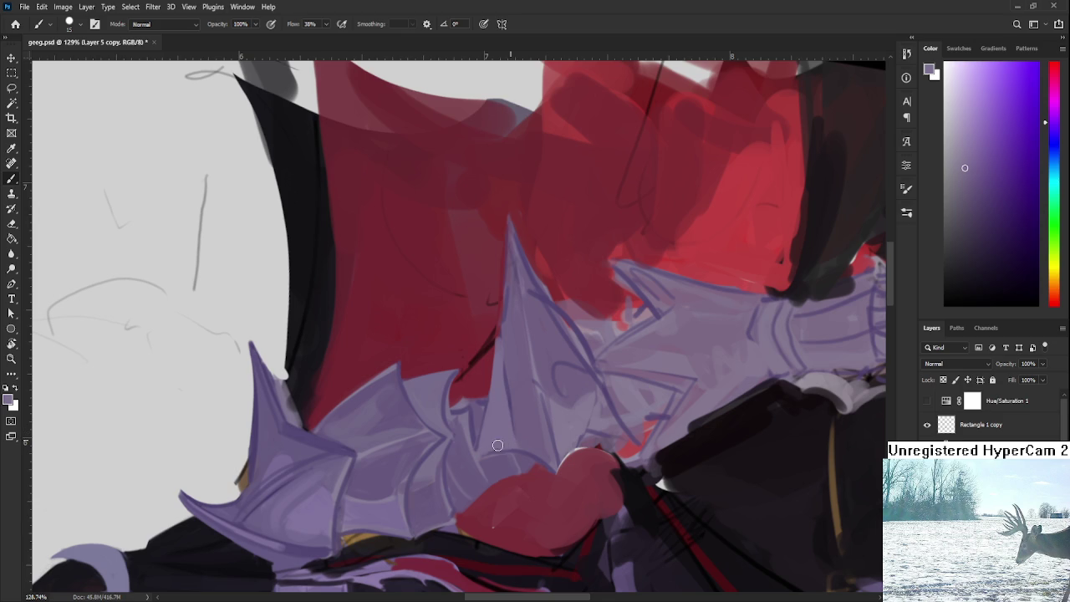
click(500, 351)
alt+click(517, 364)
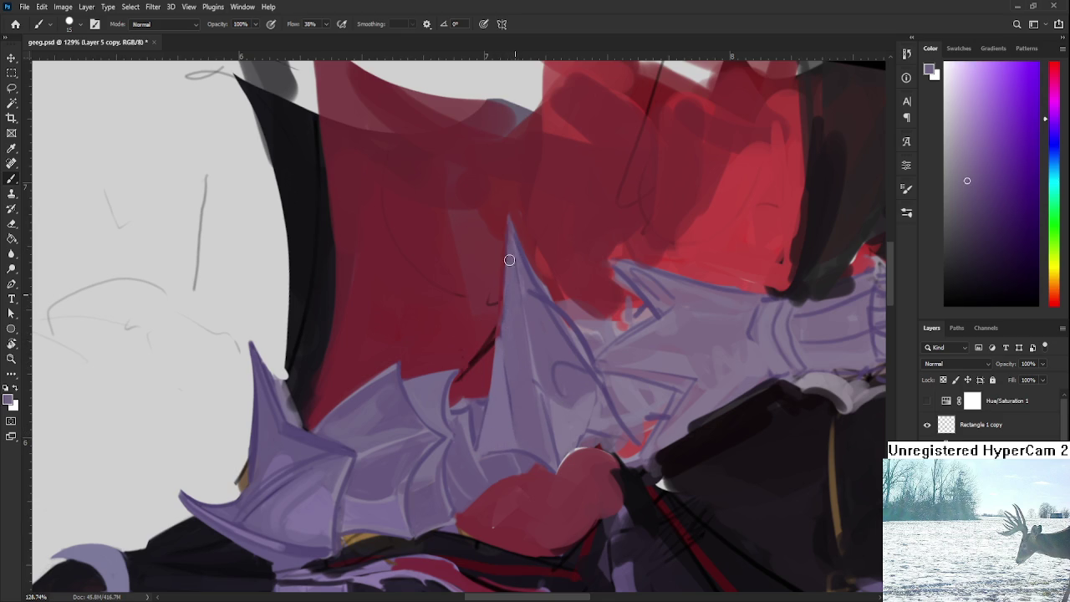
Sample armour purples and widen the spike's right edge over the red cape
alt+click(525, 289)
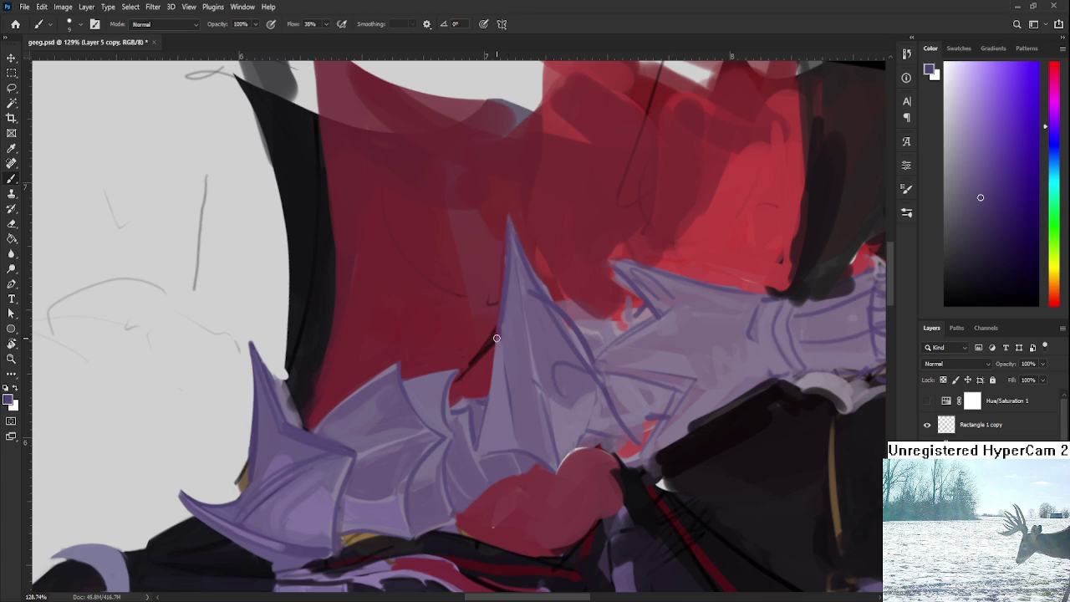
scroll(503, 341, down, 2)
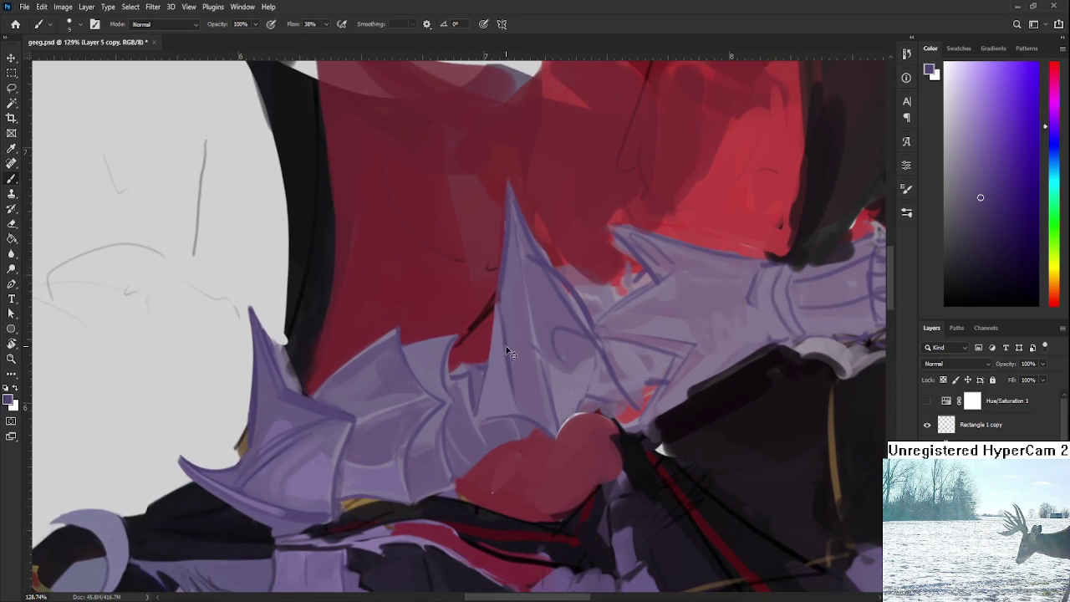
alt+click(503, 323)
alt+click(522, 308)
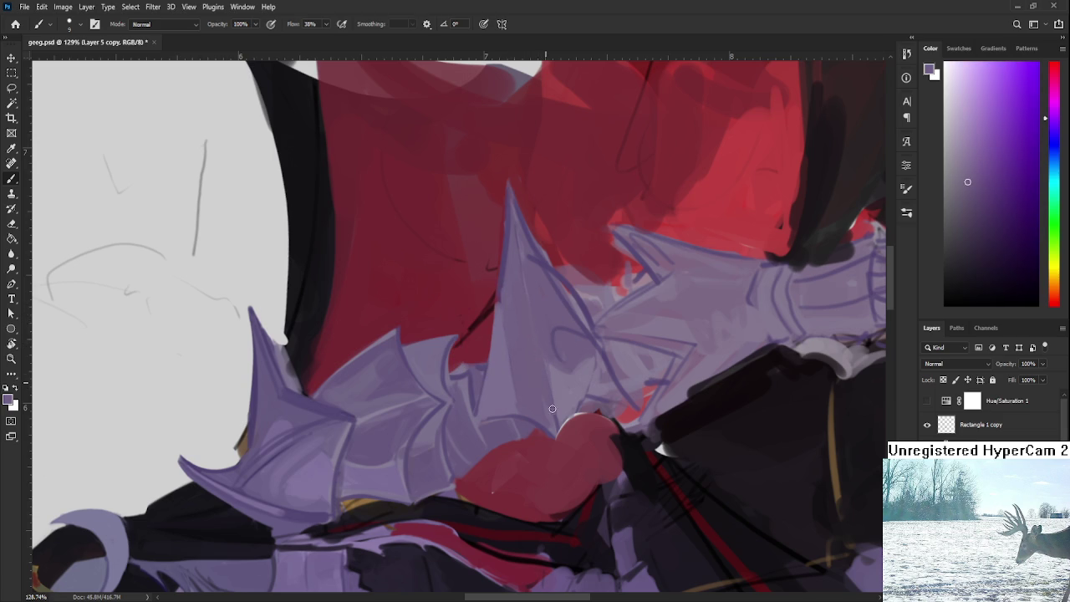
alt+click(548, 263)
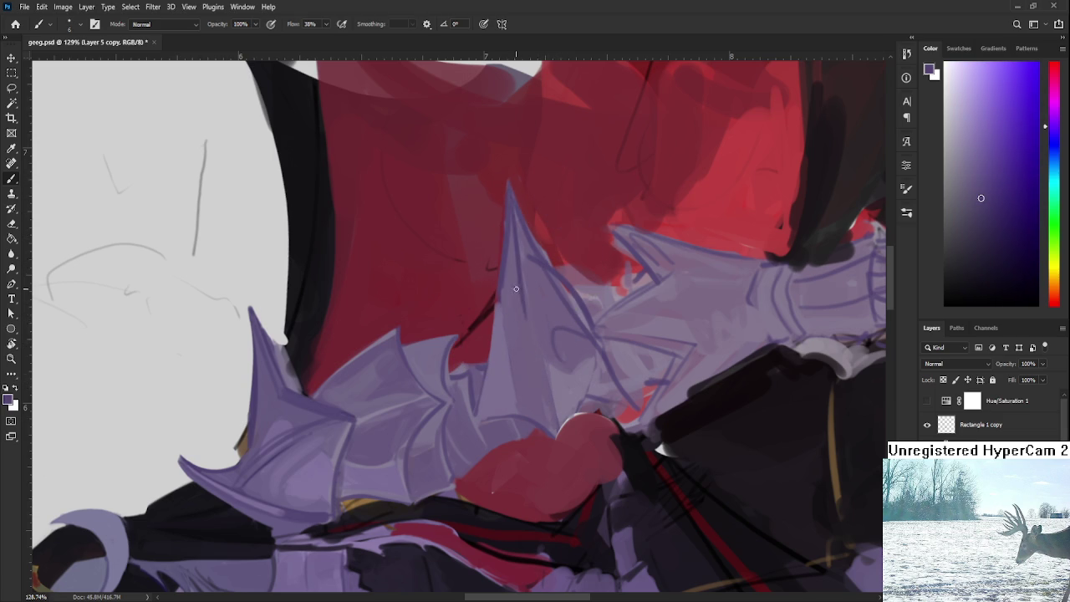
drag(513, 248, 528, 313)
key(r)
mouse_move(490, 429)
mouse_down()
mouse_move(579, 407)
mouse_move(488, 426)
mouse_up()
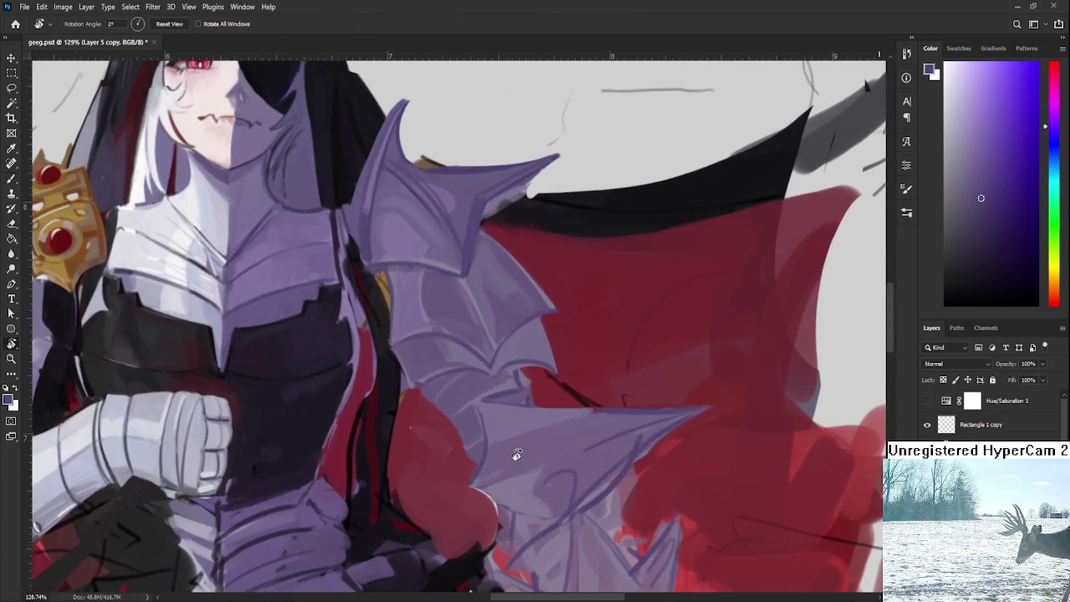
Turn the canvas roughly upside-down and cover the red edge with lavender armour paint
alt+click(488, 426)
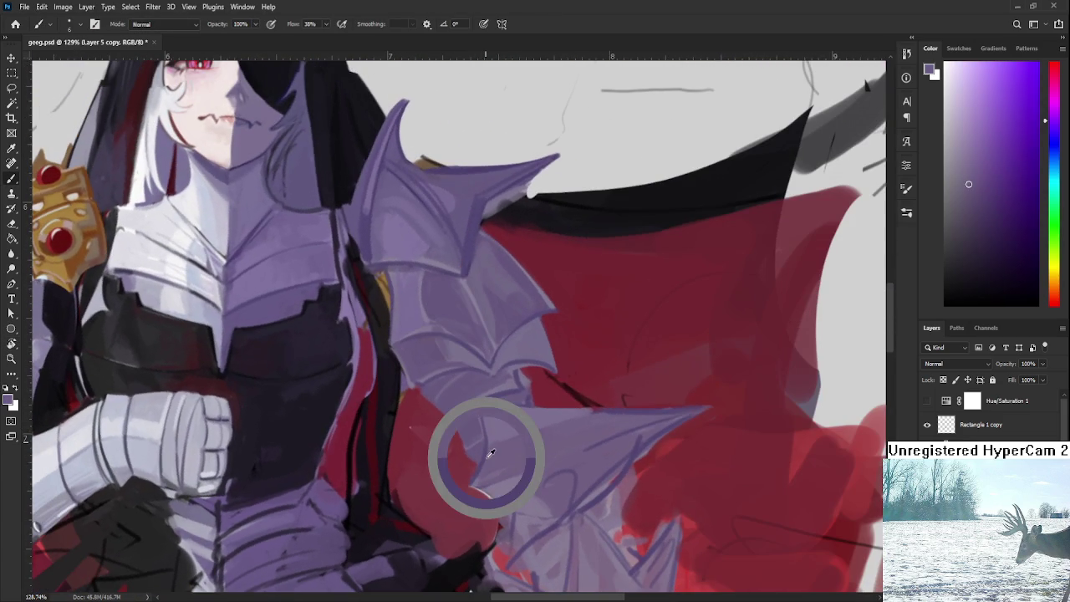
alt+click(482, 406)
alt+click(516, 399)
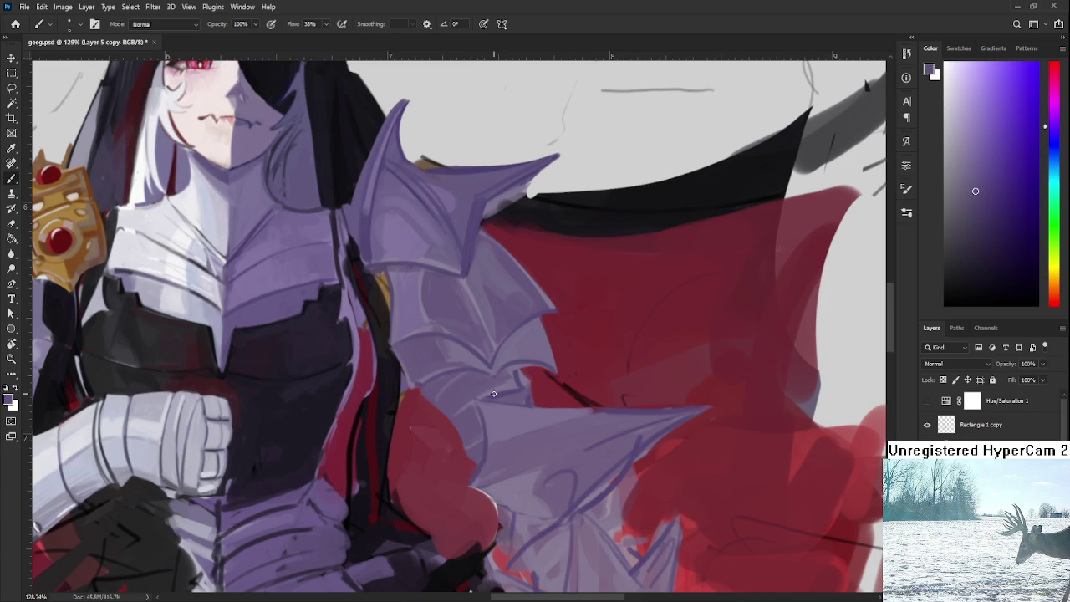
key(r)
mouse_move(569, 410)
mouse_down()
mouse_move(536, 416)
mouse_move(521, 373)
mouse_up()
key(b)
alt+click(474, 339)
drag(451, 333, 514, 324)
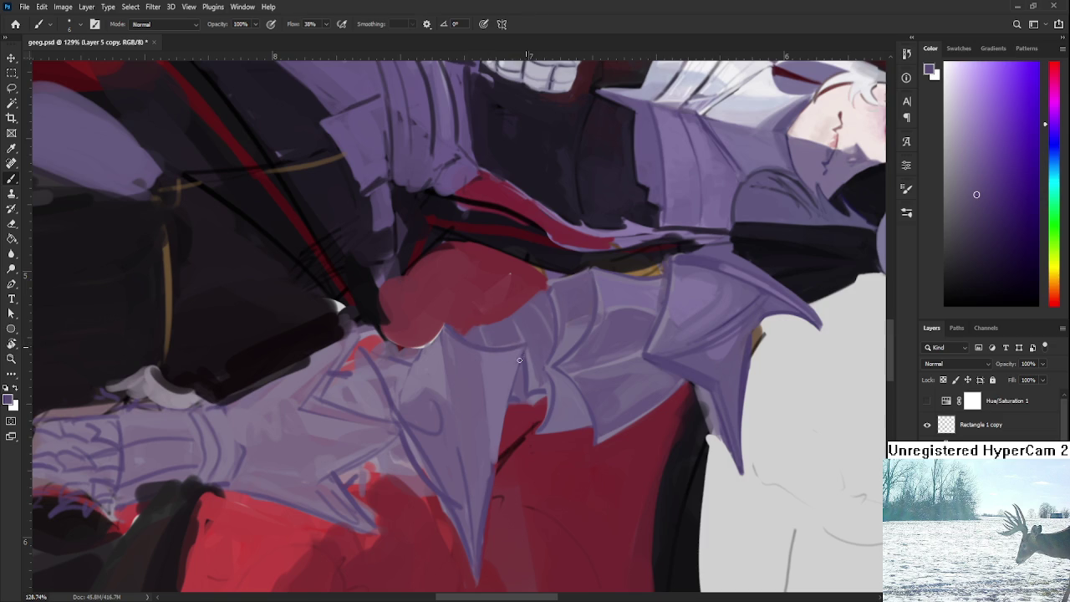
Rotate the canvas near-vertical and paint the spike's tip down over the rounded red shape
key(r)
mouse_move(511, 485)
mouse_down()
mouse_move(621, 375)
mouse_move(554, 348)
mouse_move(489, 429)
mouse_move(507, 432)
mouse_up()
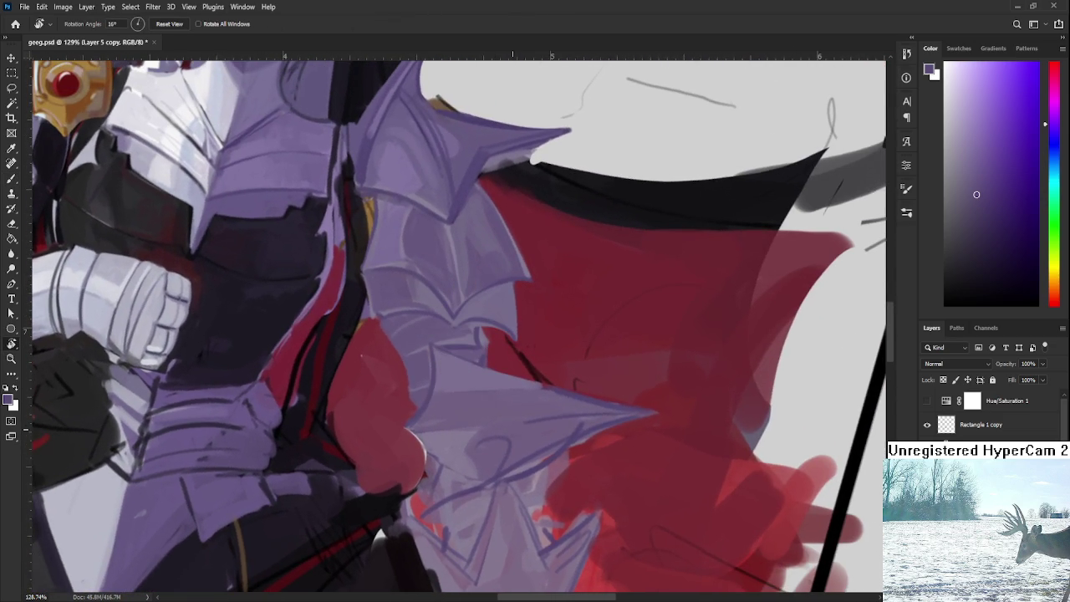
scroll(512, 428, down, 3)
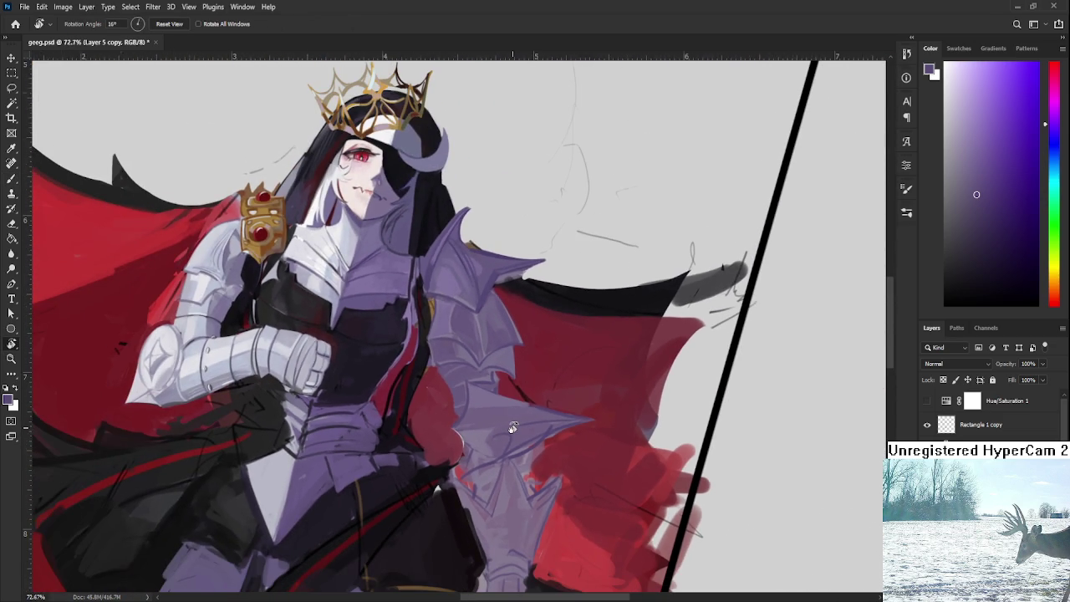
scroll(513, 428, down, 2)
scroll(513, 428, down, 2)
scroll(510, 426, up, 5)
scroll(510, 418, up, 2)
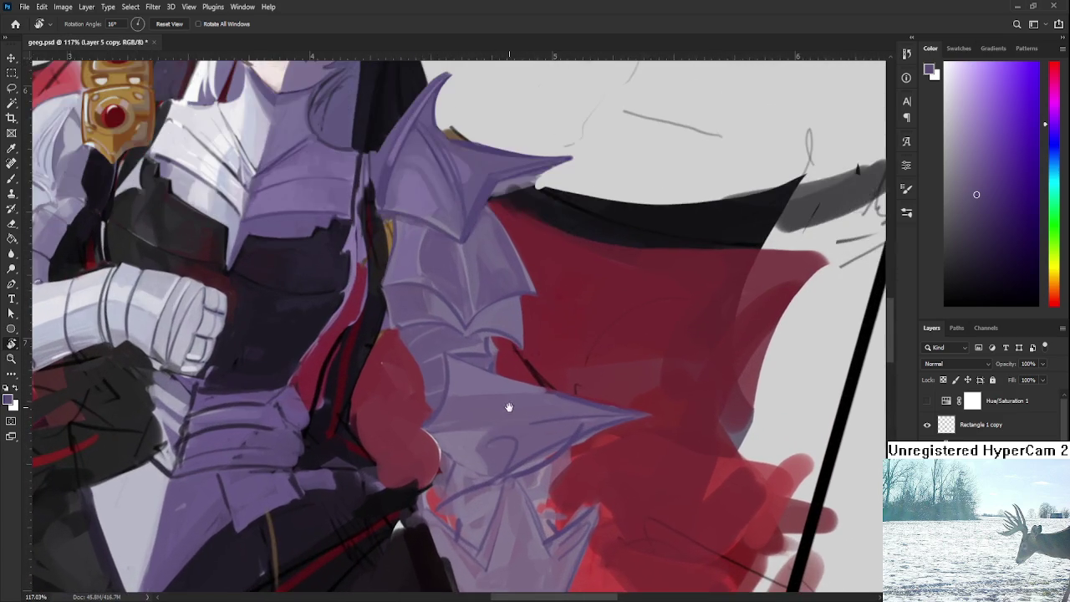
scroll(508, 407, up, 1)
drag(508, 407, 487, 357)
scroll(487, 357, up, 1)
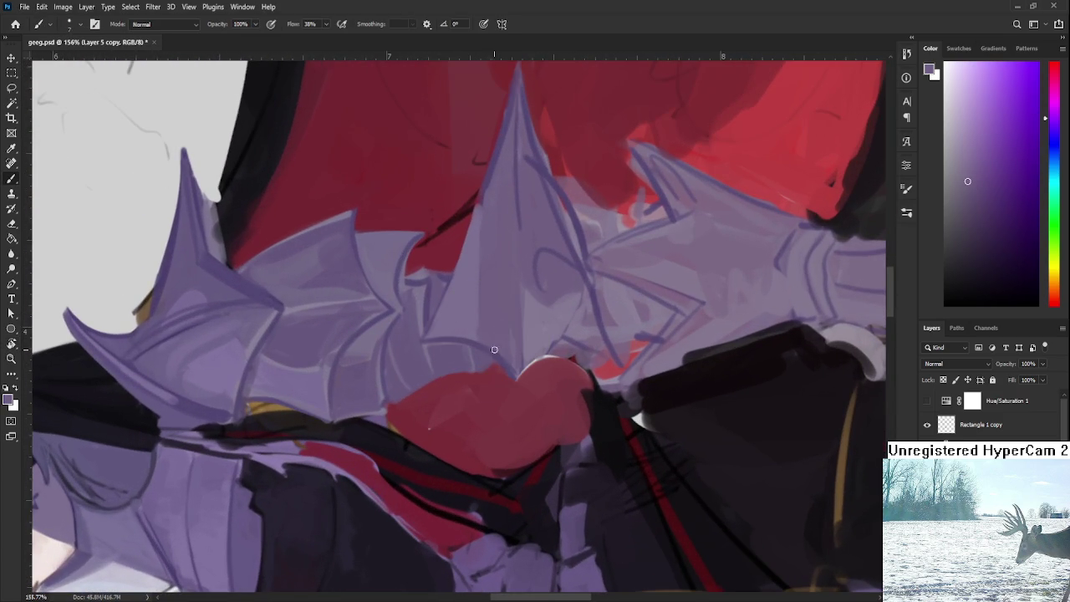
drag(490, 342, 518, 406)
Sample red from the rounded cape shape and flip the canvas view around
alt+click(525, 385)
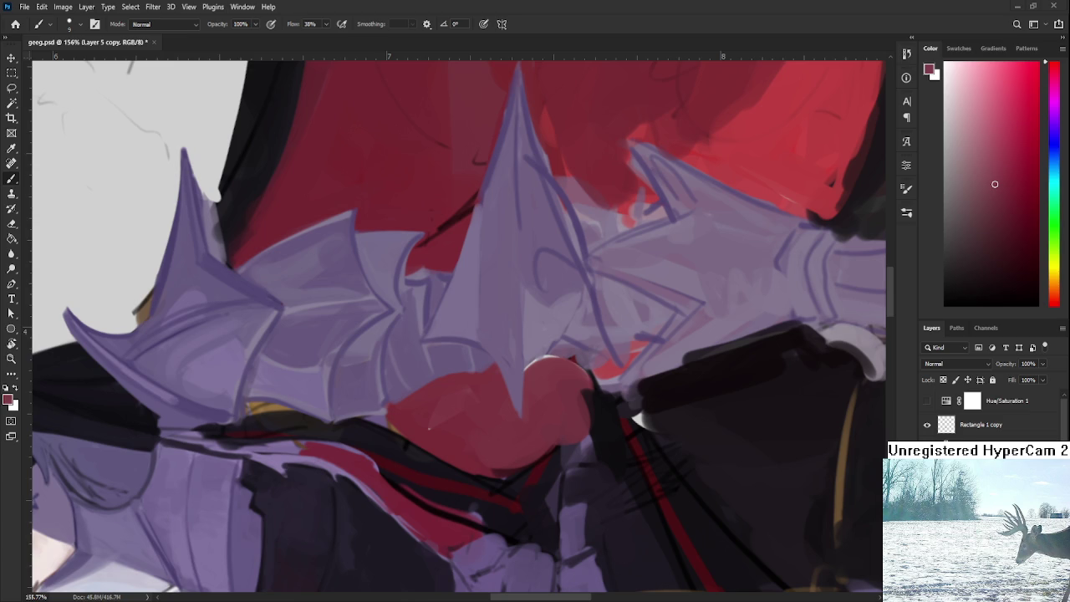
key(r)
mouse_move(522, 335)
mouse_down()
mouse_move(466, 413)
mouse_move(357, 375)
mouse_up()
Resample the armour purple as the paint colour and rotate the view to a new angle
alt+click(330, 410)
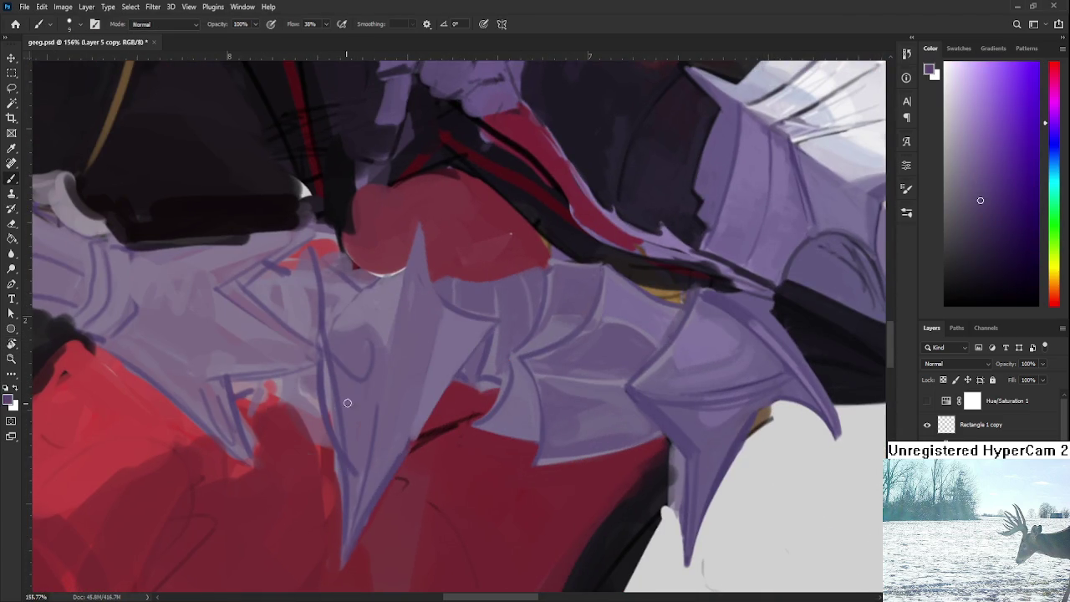
scroll(335, 406, down, 1)
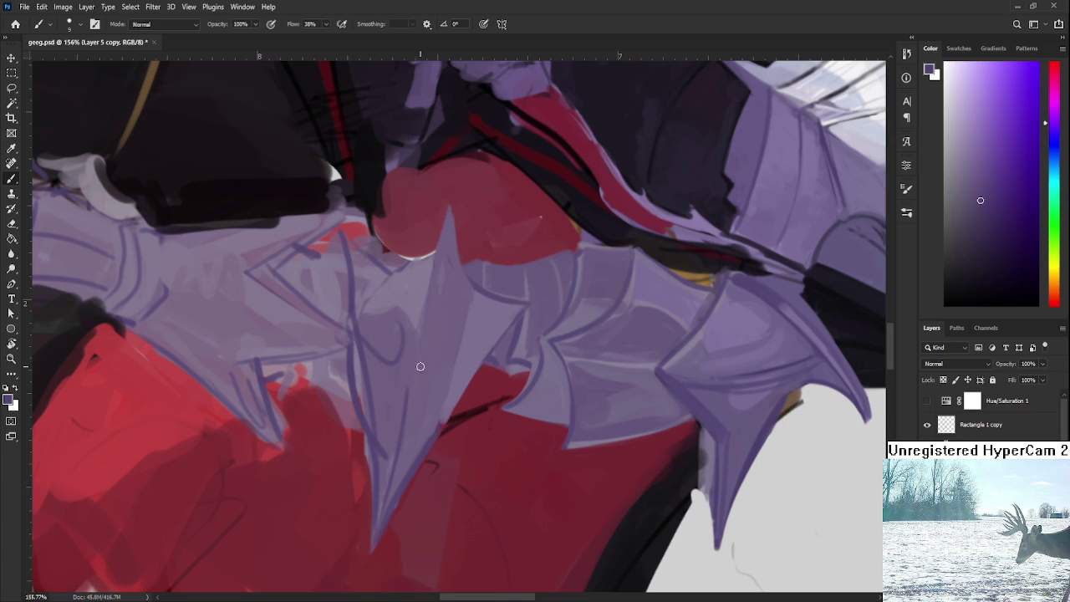
alt+click(415, 377)
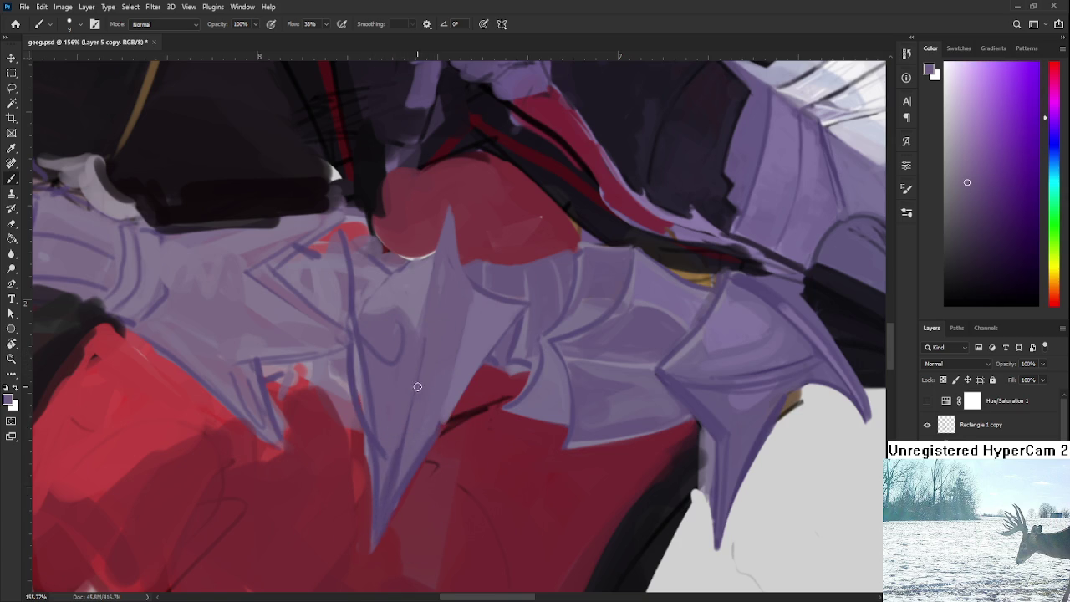
key(r)
drag(422, 382, 530, 394)
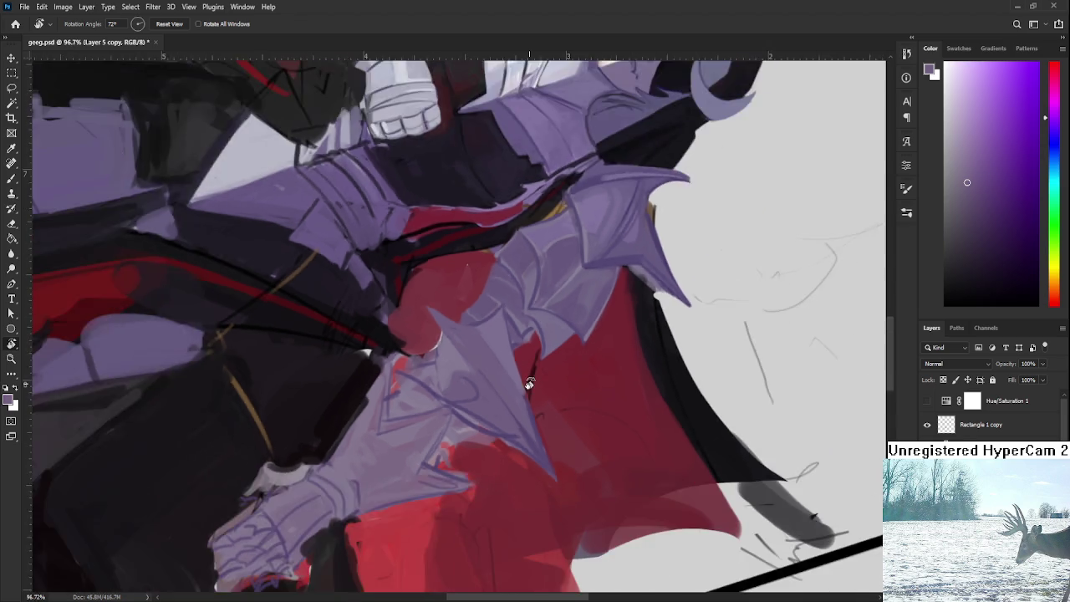
Zoom out, greatly enlarge the brush, sample the shoulder plate's lighter purple, and tilt the view
mouse_move(428, 192)
mouse_down()
mouse_move(536, 274)
mouse_move(491, 332)
mouse_move(470, 476)
mouse_move(490, 449)
mouse_up()
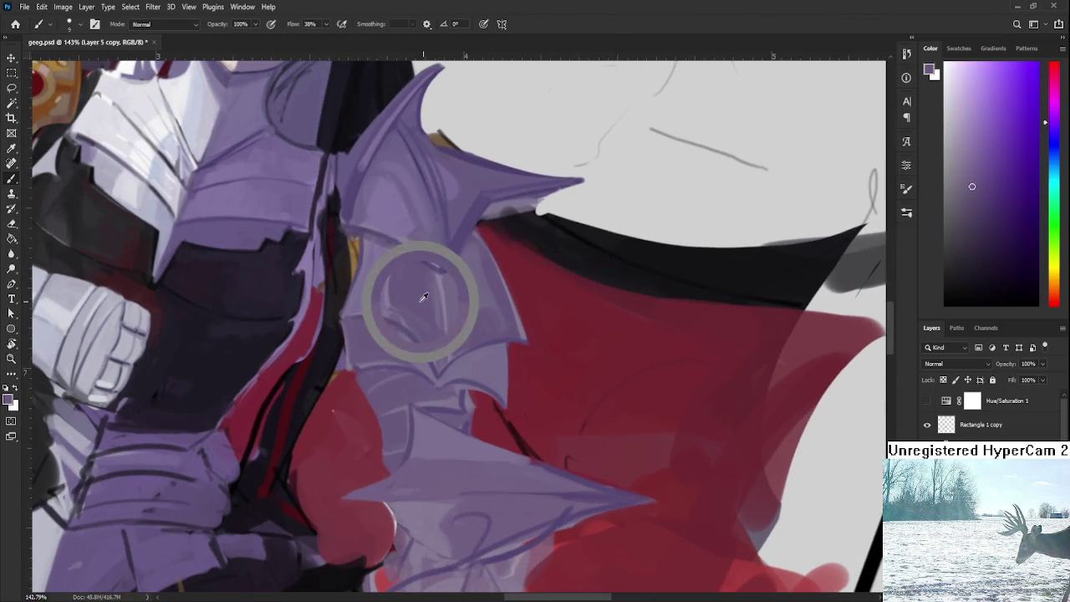
key(bracketright)
key(bracketright)
key(bracketright)
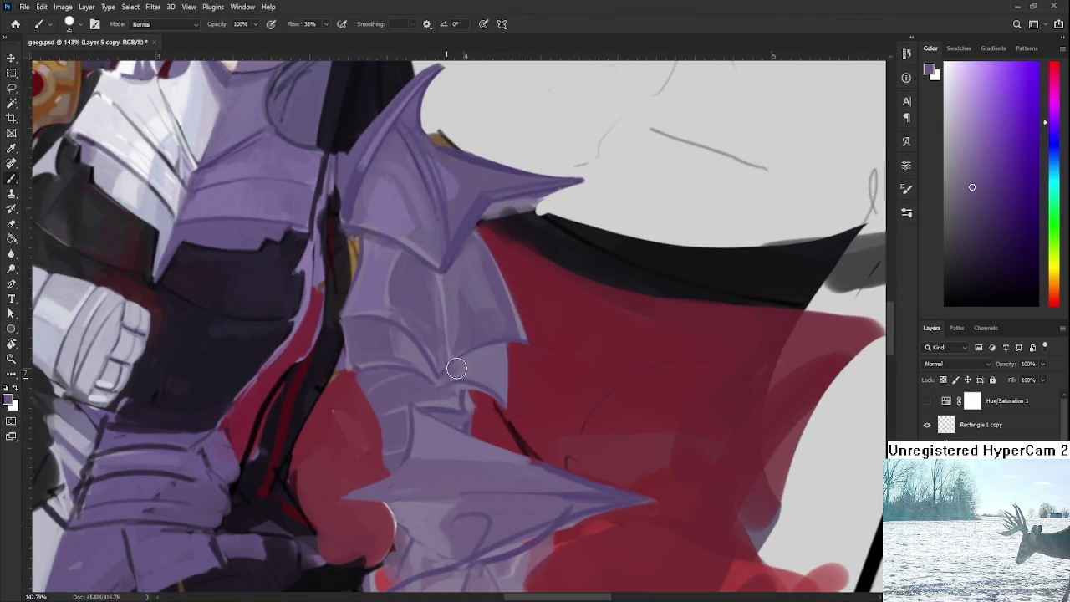
alt+click(481, 352)
alt+click(491, 367)
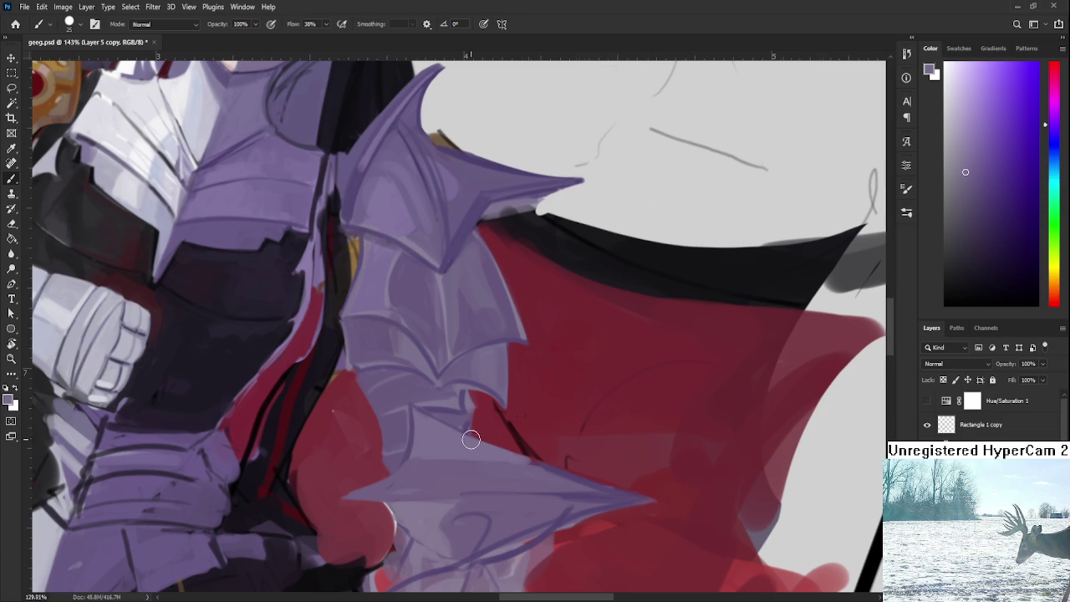
scroll(619, 435, down, 5)
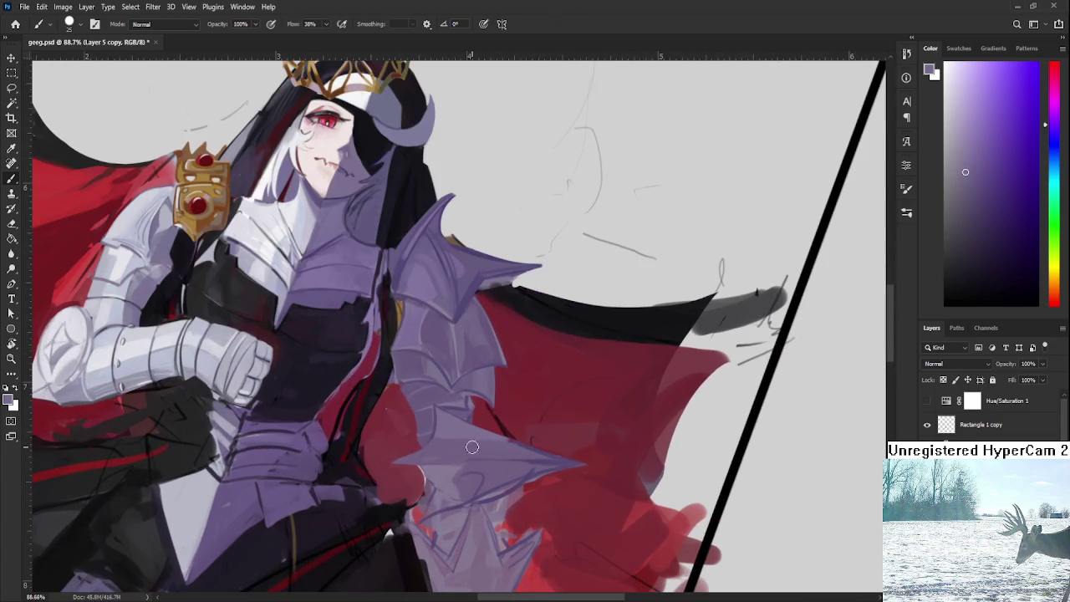
key(r)
mouse_move(472, 447)
mouse_down()
mouse_move(519, 424)
mouse_move(520, 270)
mouse_up()
Sample and fine-tune a muted purple from the central spike with the brush
key(b)
alt+click(519, 270)
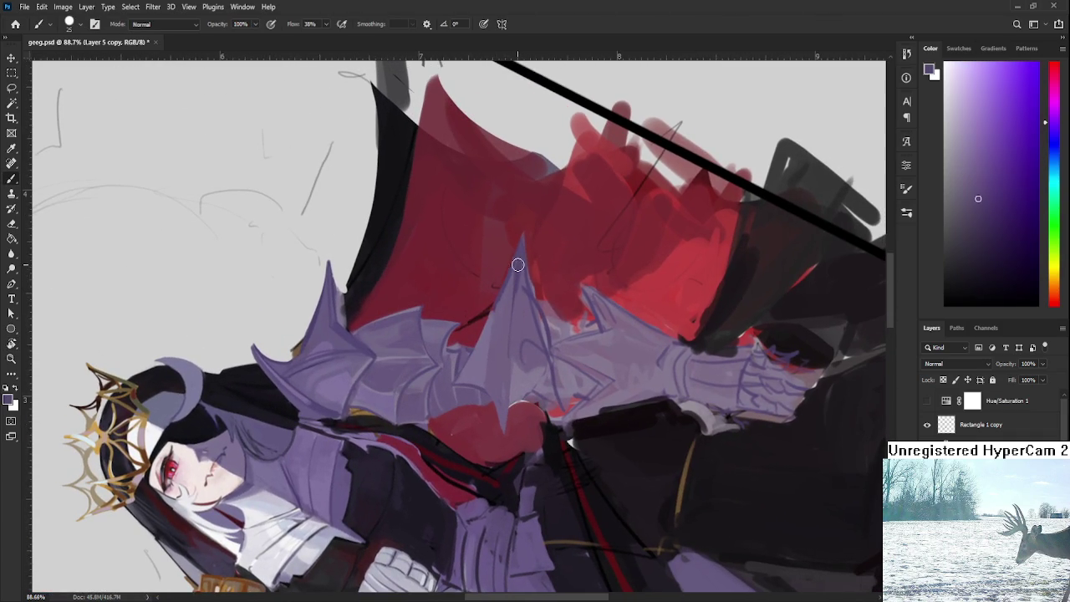
alt+click(511, 288)
alt+click(511, 284)
alt+click(505, 306)
alt+click(507, 286)
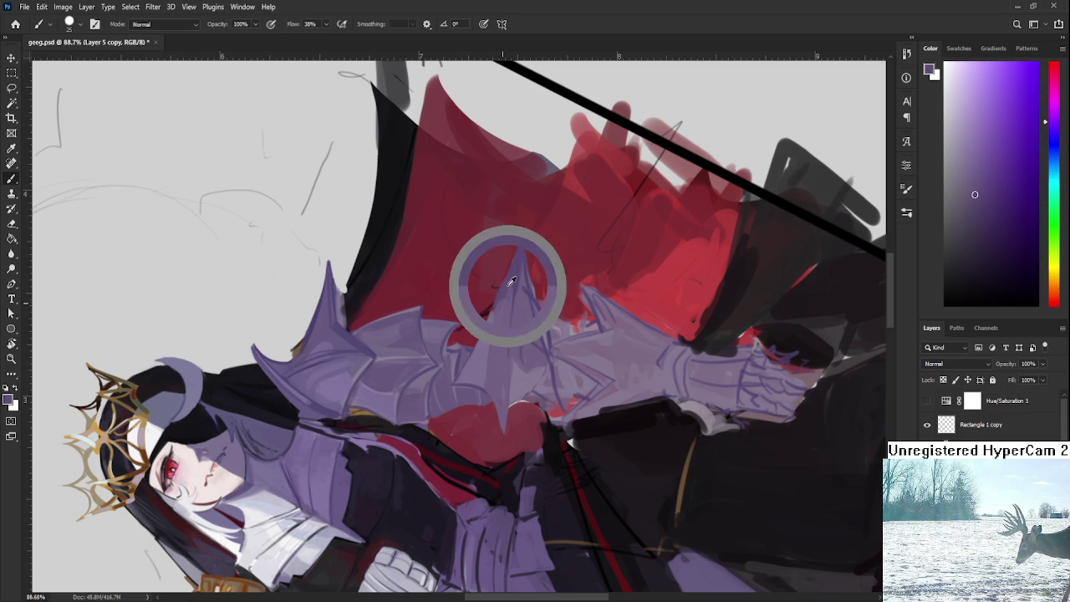
alt+click(506, 341)
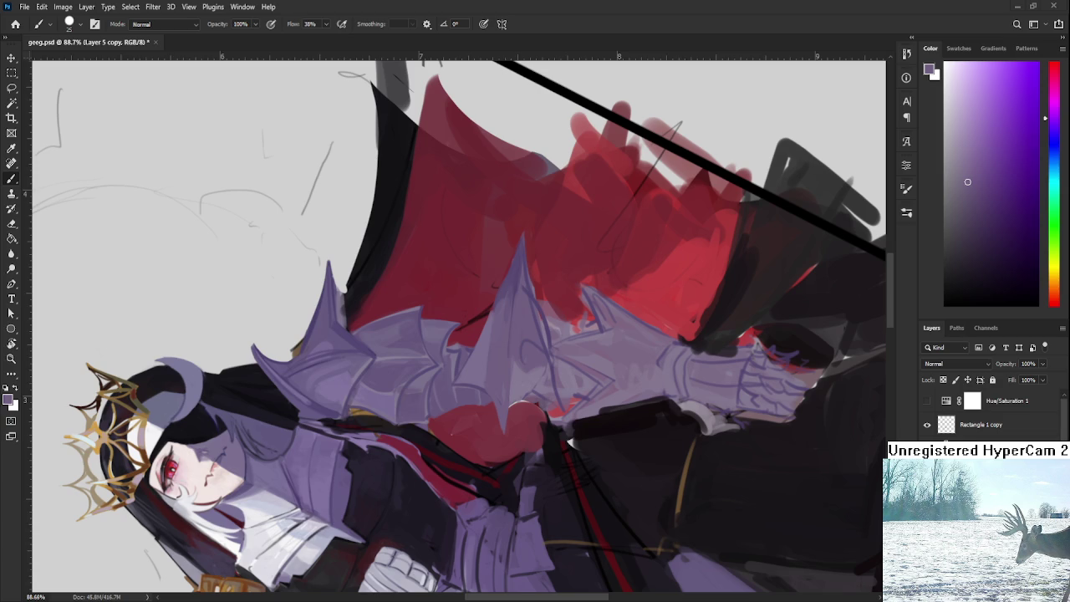
key(r)
drag(546, 355, 547, 307)
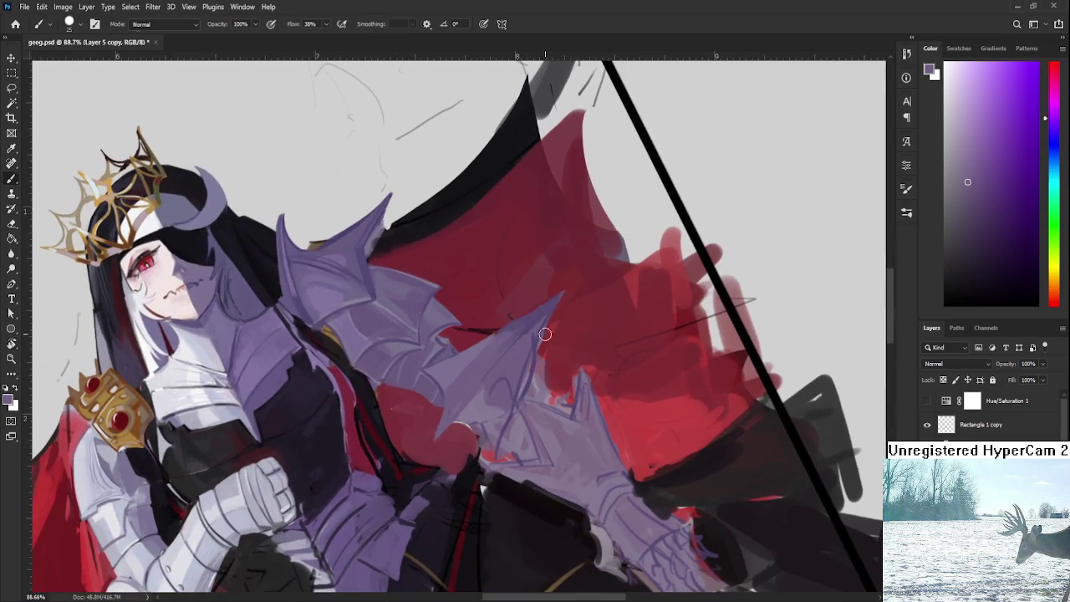
Resample the armour purple, nudge the view, and brush a light shading stroke on the arm spike
alt+click(549, 307)
drag(474, 388, 483, 366)
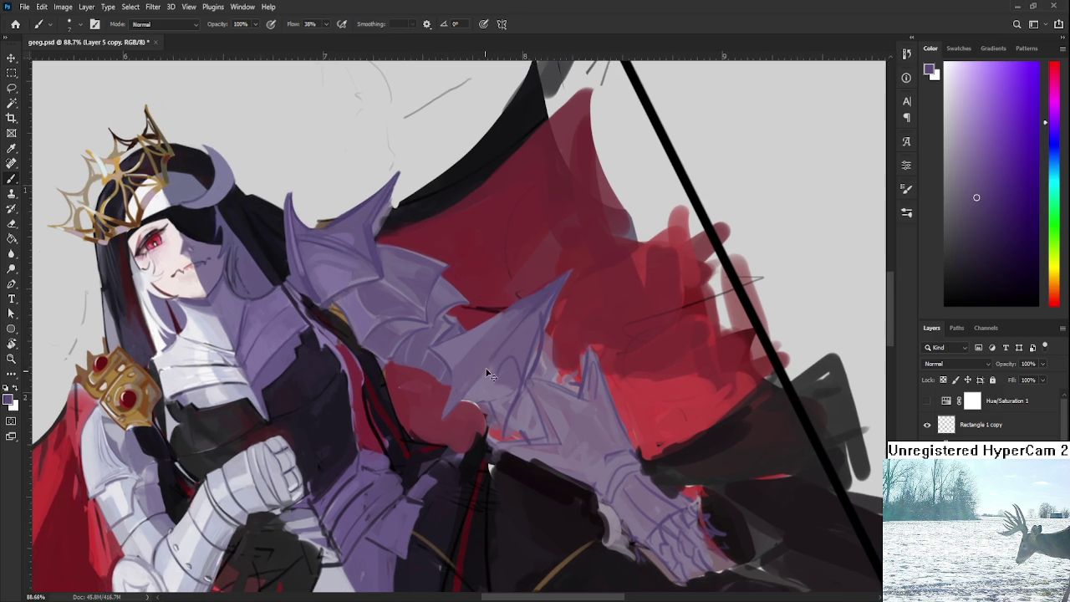
drag(485, 367, 458, 405)
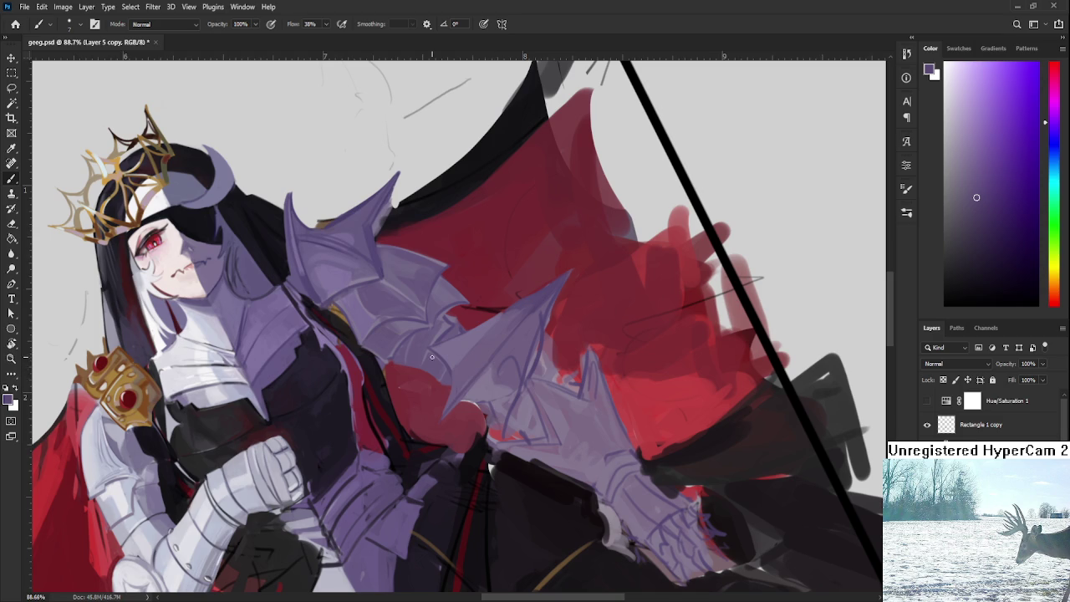
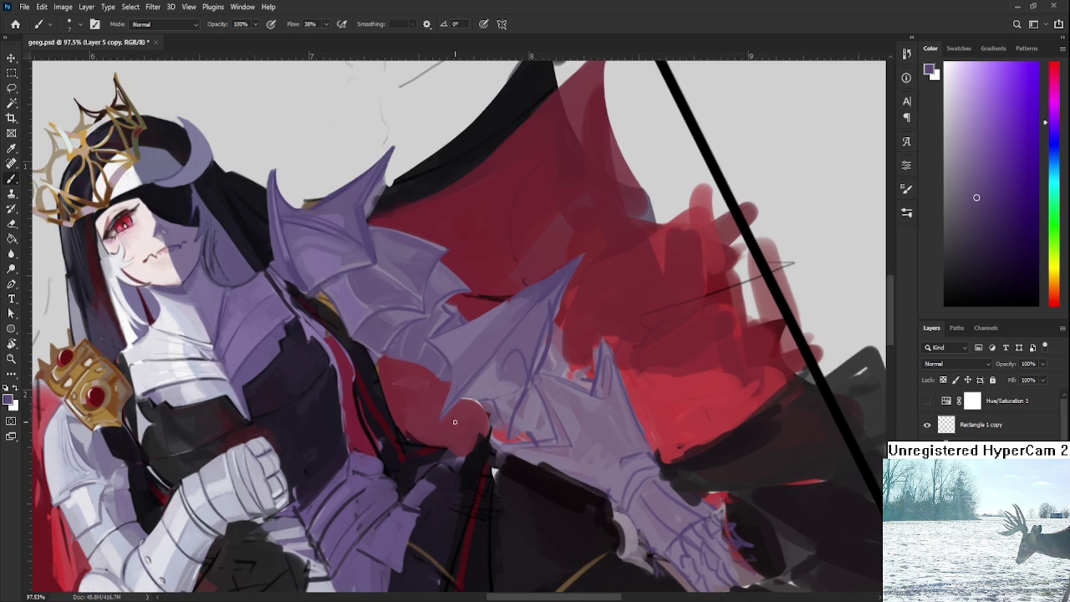
Rotate the view 15° and zoom to 130% on the lower spike, then sample the cape's red
key(r)
drag(566, 413, 518, 491)
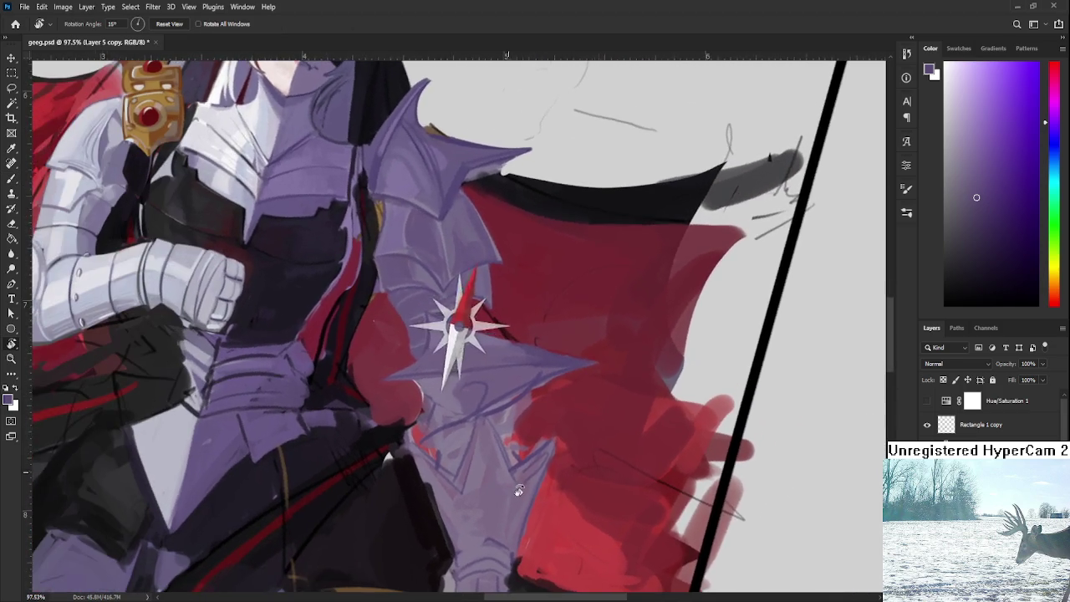
scroll(418, 397, up, 3)
key(b)
alt+click(356, 290)
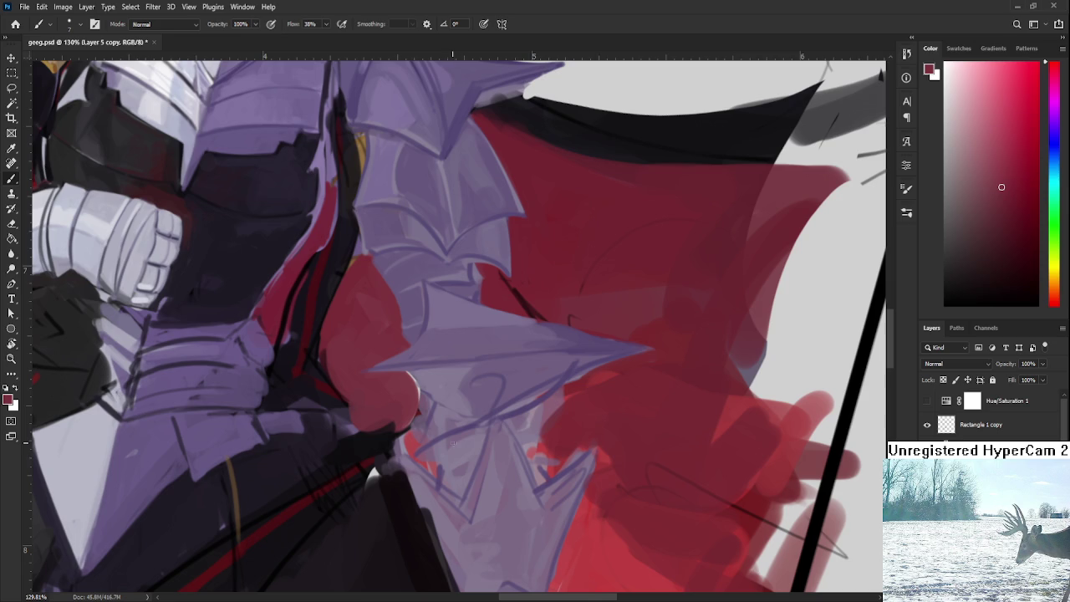
Sample the armour purple and the red beside the spike, trying a light purple
scroll(442, 452, down, 3)
scroll(449, 395, up, 2)
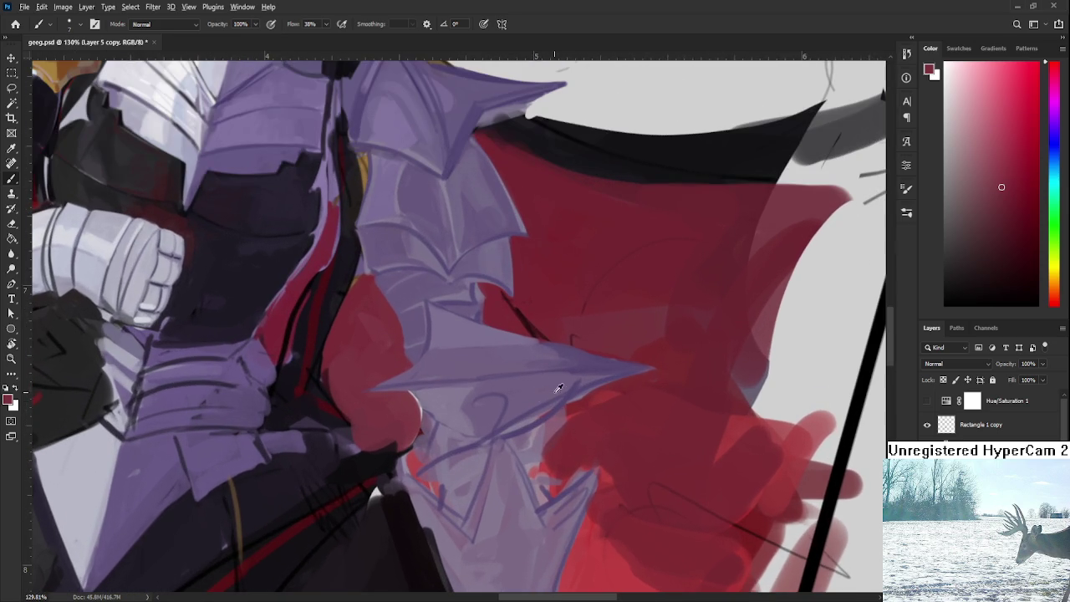
alt+click(555, 403)
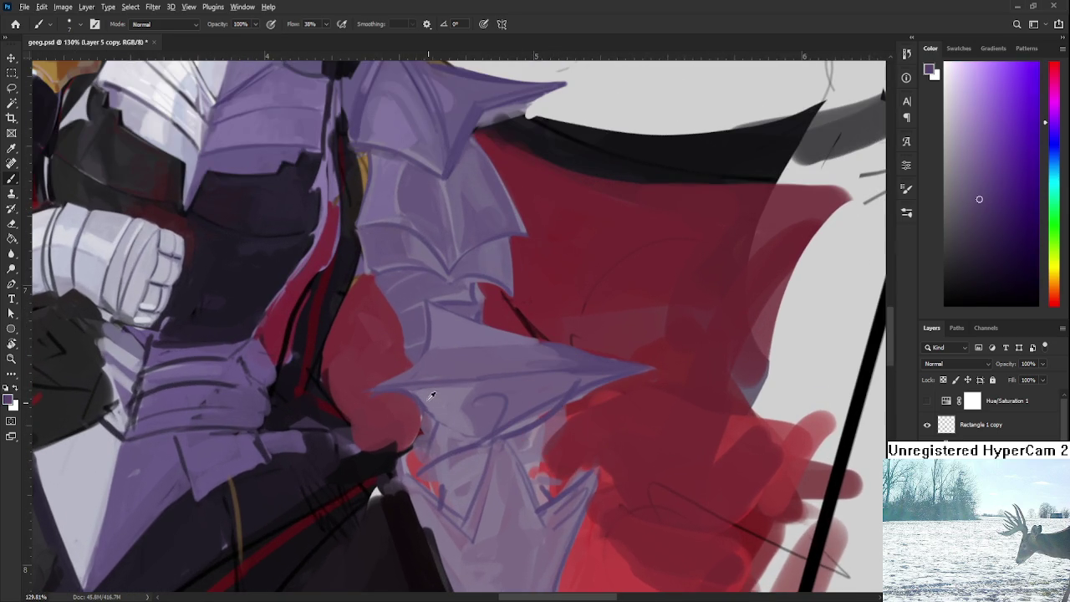
alt+click(395, 403)
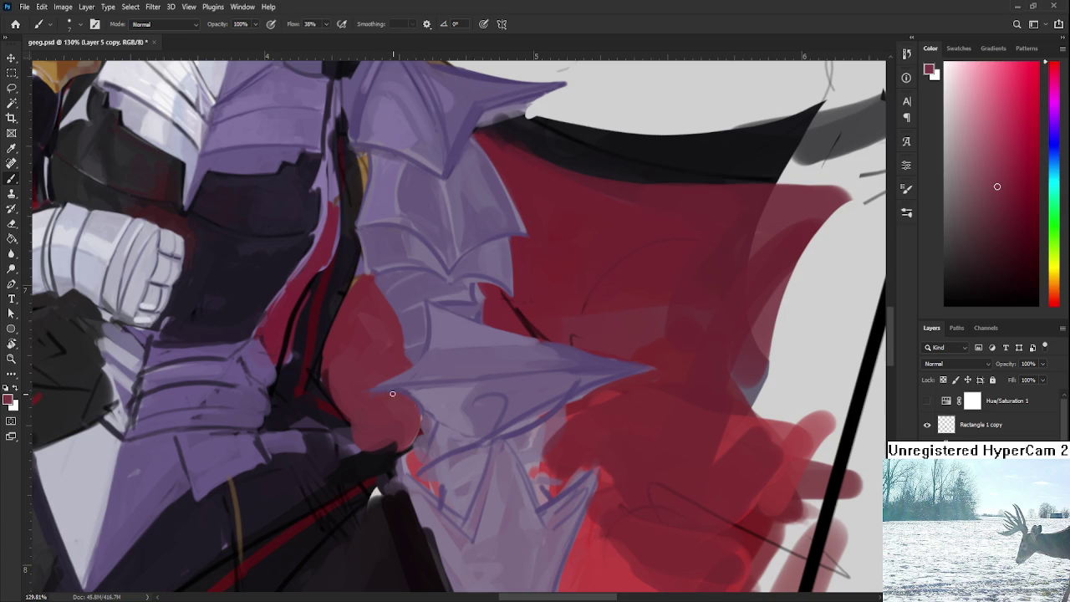
alt+click(428, 407)
Resample armour-edge purples to settle on a light purple, then turn the view about 90° toward the spike
alt+click(404, 392)
alt+click(422, 400)
alt+click(416, 372)
alt+click(453, 338)
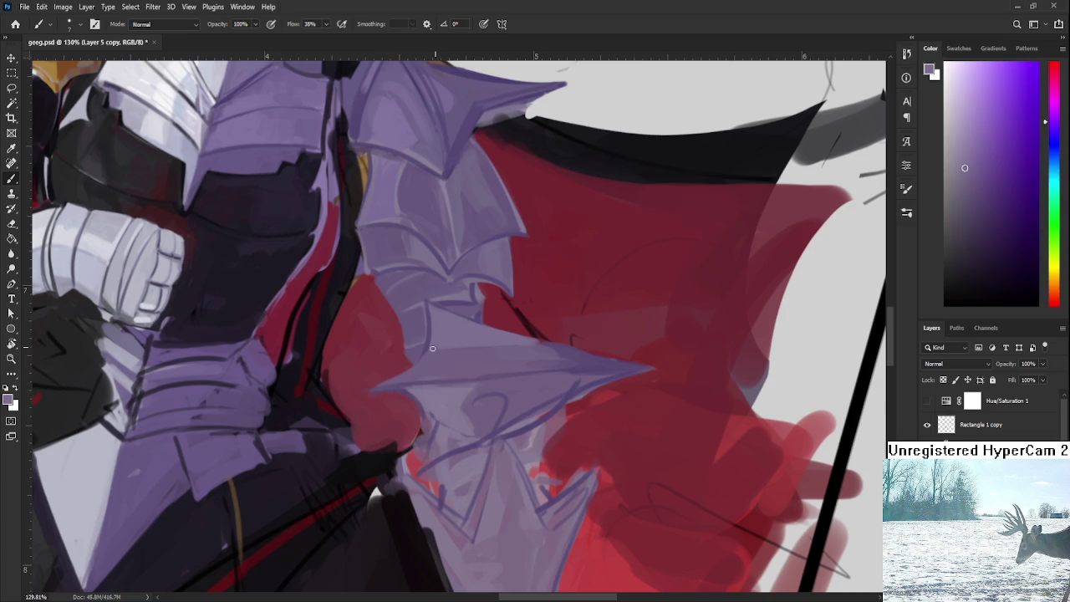
alt+click(463, 351)
alt+click(584, 361)
alt+click(529, 348)
key(r)
mouse_move(525, 358)
mouse_down()
mouse_move(490, 370)
mouse_move(520, 275)
mouse_move(581, 426)
mouse_move(489, 368)
mouse_move(480, 453)
mouse_up()
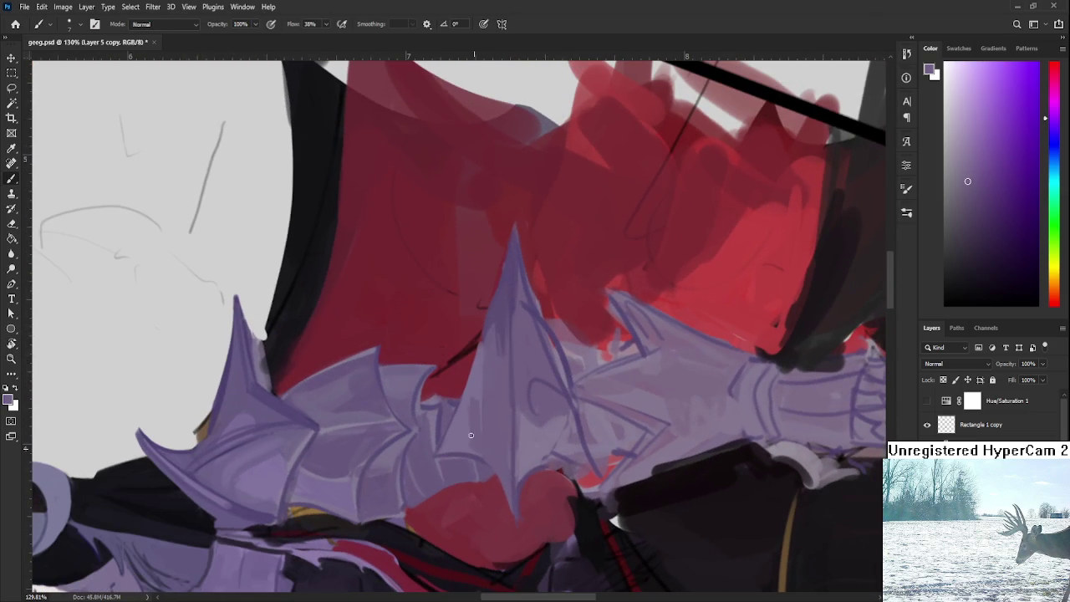
Paint a short stroke up the spike, enlarge the brush, and sample the spike's purple shades
drag(483, 398, 478, 381)
alt+click(462, 412)
key(bracketright)
alt+click(502, 296)
alt+click(493, 344)
Pick the spike's light purple and paint light strokes down the spike
alt+click(492, 359)
alt+click(500, 309)
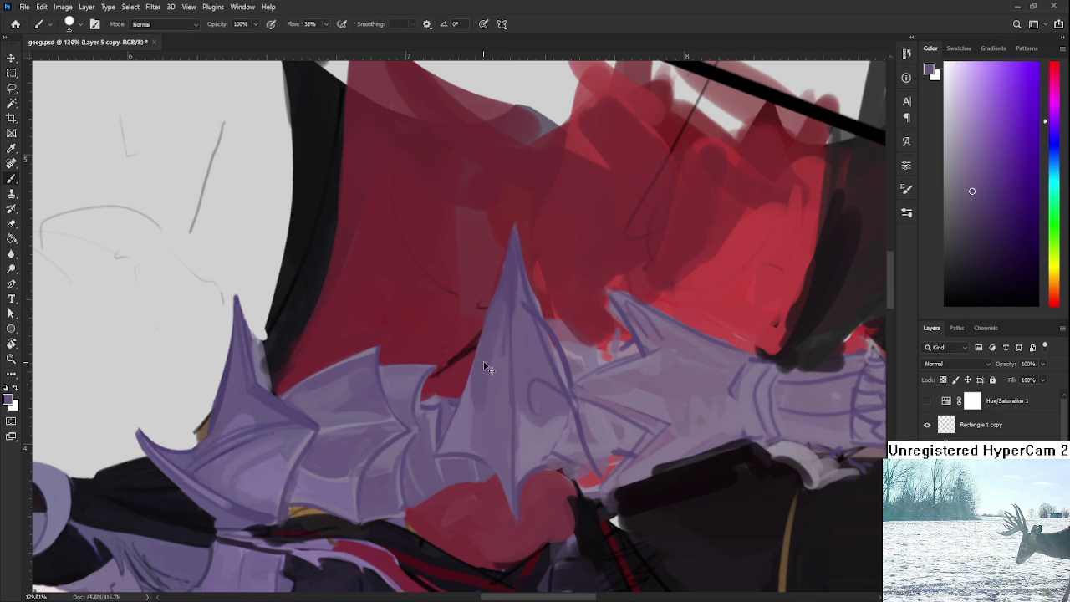
alt+click(490, 413)
alt+click(476, 397)
drag(485, 393, 481, 435)
Shade the central spike with a darker purple stroke, resampling purples from it
alt+click(507, 306)
drag(496, 339, 498, 389)
alt+click(502, 330)
alt+click(503, 342)
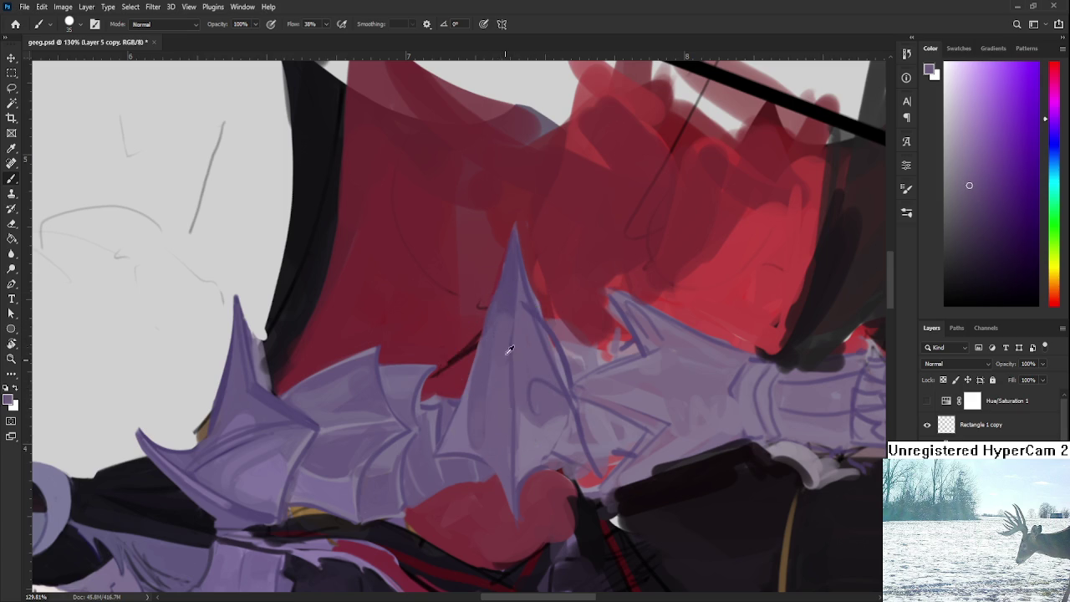
alt+click(513, 339)
alt+click(512, 294)
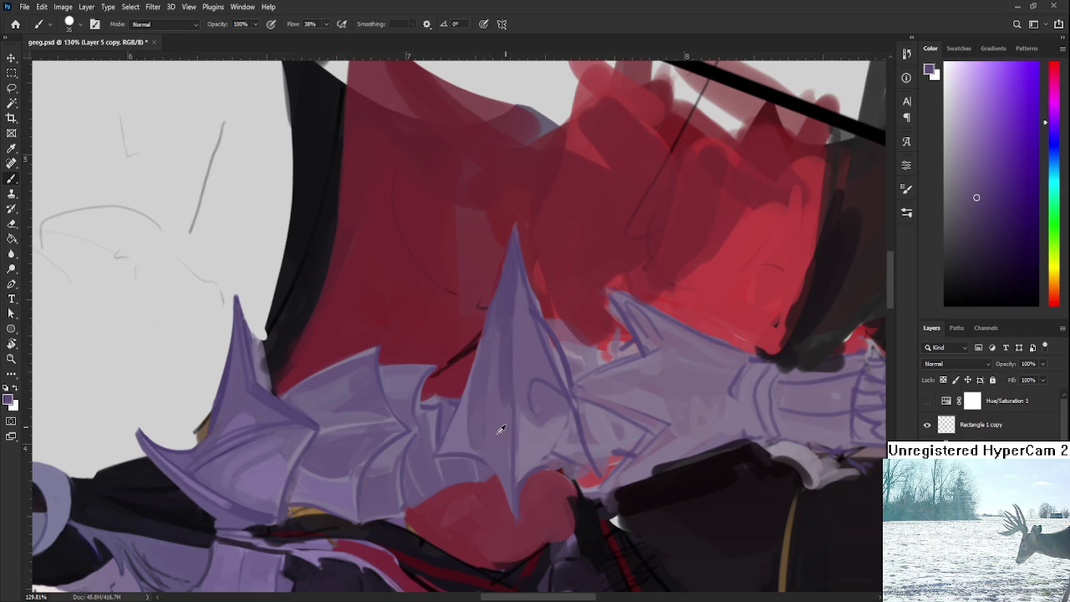
alt+click(502, 343)
alt+click(509, 297)
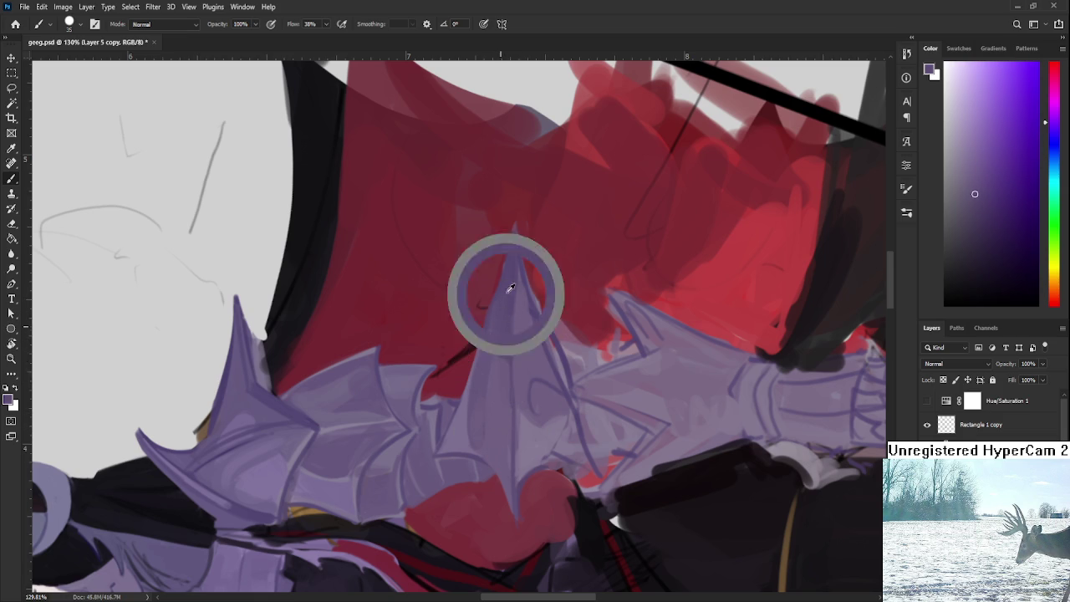
Rotate the view, shrink the brush to a fine tip, sample the cape's dark red, and tilt the view to -20°
key(r)
mouse_move(514, 279)
mouse_down()
mouse_move(526, 357)
mouse_move(438, 373)
mouse_move(445, 352)
mouse_up()
key(b)
key(bracketleft)
key(bracketleft)
key(bracketleft)
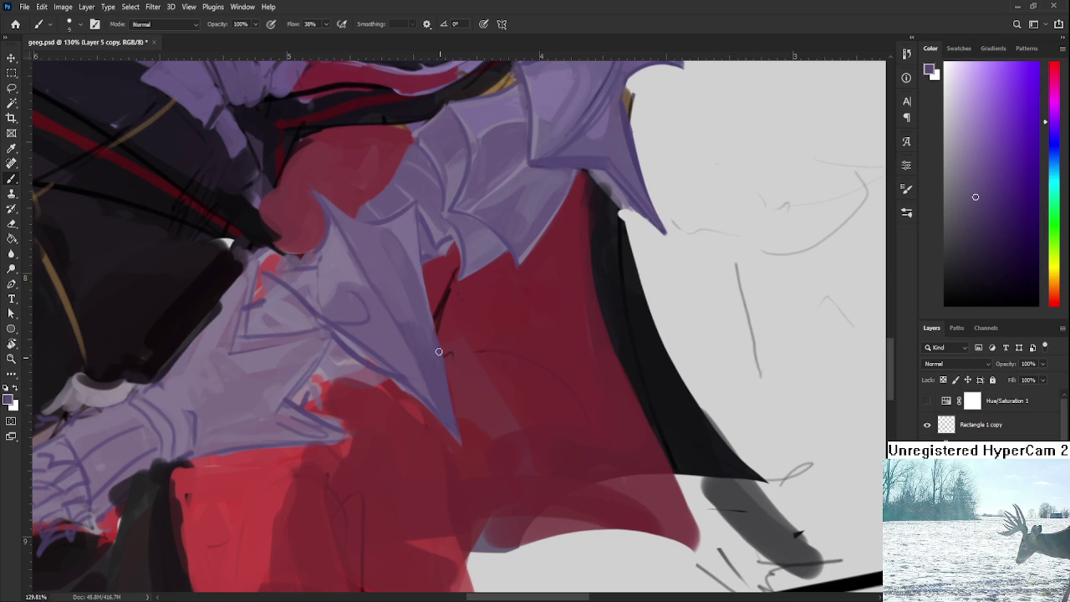
alt+click(454, 378)
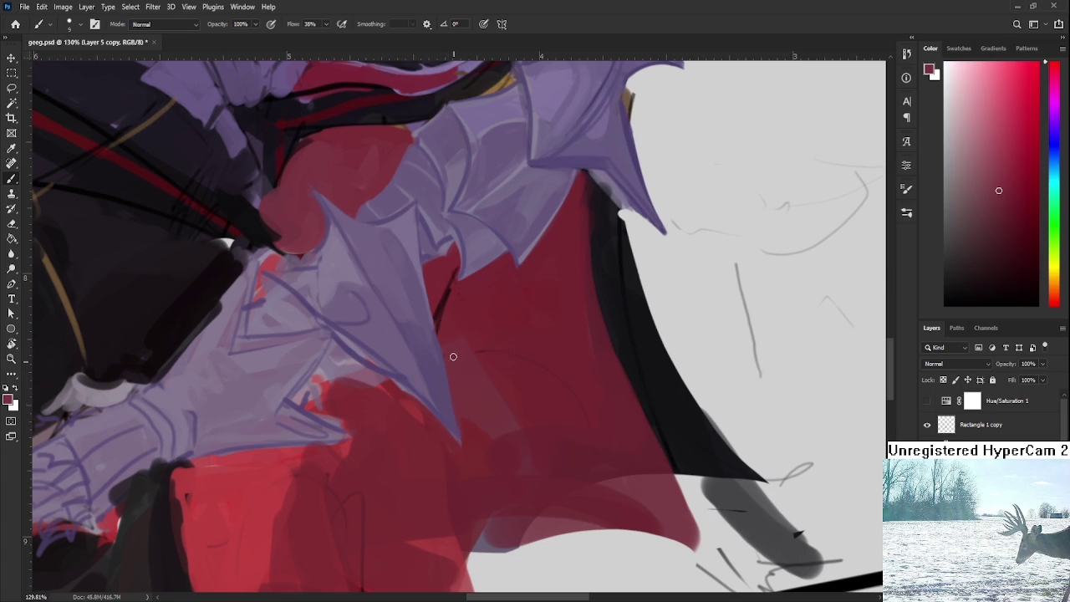
key(r)
drag(451, 349, 523, 299)
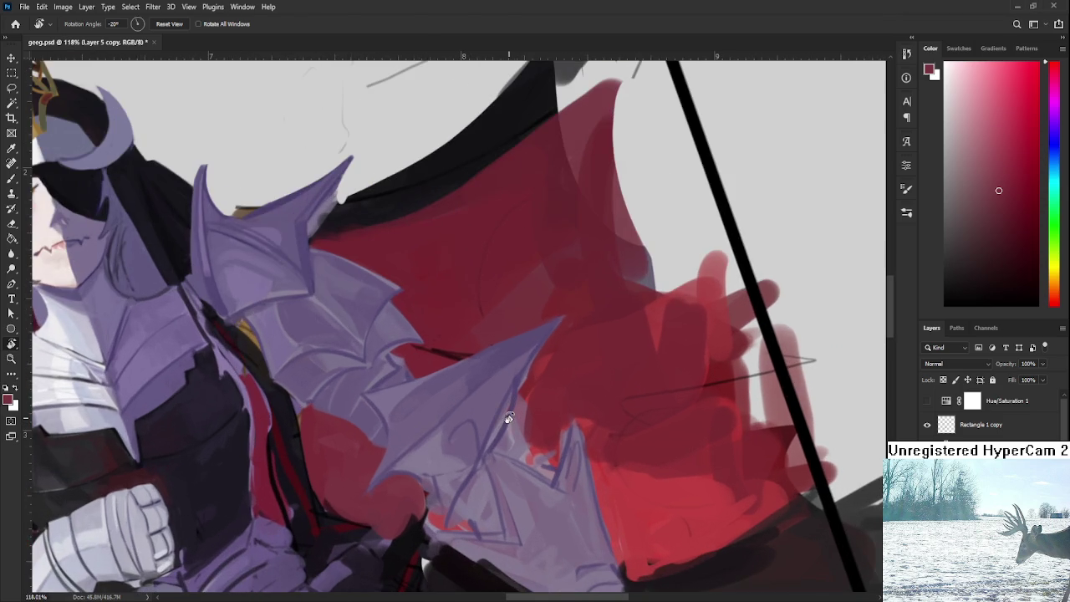
Sample the armour's purple and paint it along the long shoulder spike
key(b)
alt+click(457, 416)
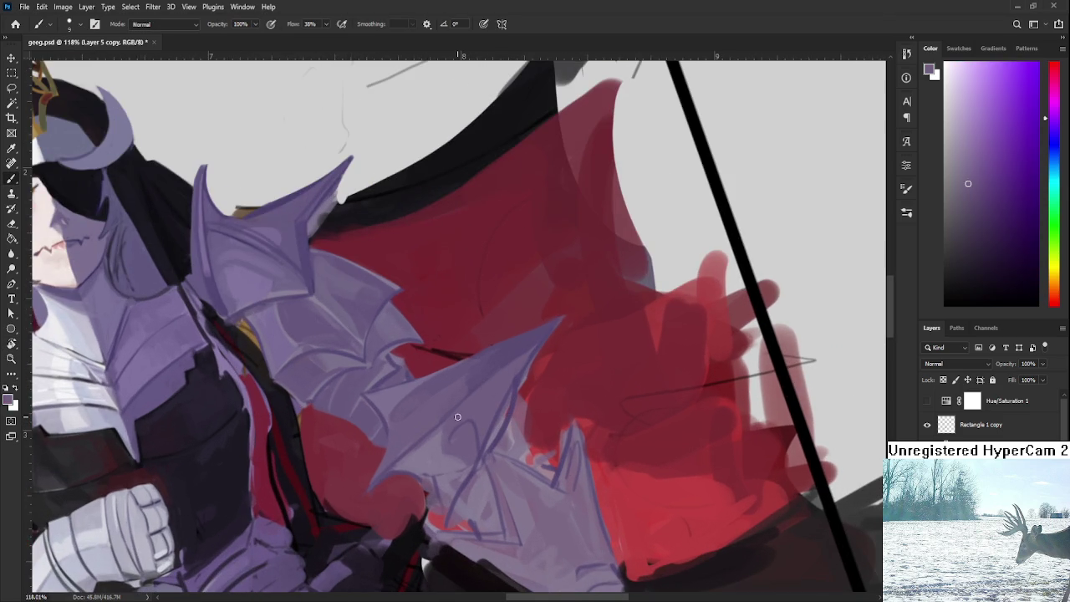
mouse_move(460, 414)
mouse_down()
mouse_move(491, 405)
mouse_move(520, 365)
mouse_move(508, 354)
mouse_move(553, 324)
mouse_up()
click(501, 392)
Resample lighter purples from the long spike's surface and edge, then bring the lower spike back into view
alt+click(518, 367)
alt+click(531, 343)
alt+click(514, 351)
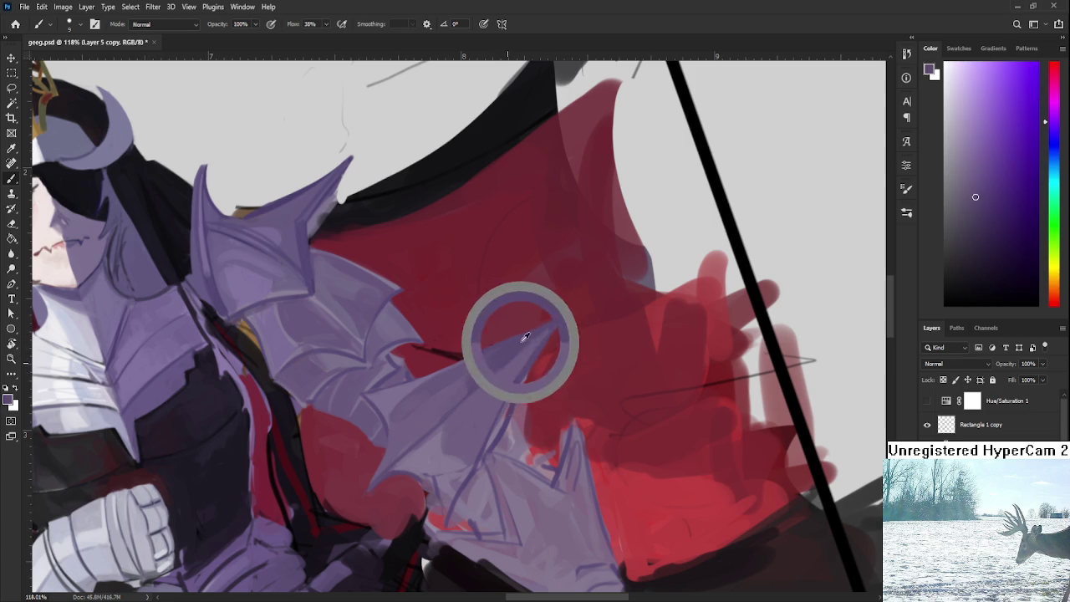
alt+click(527, 341)
alt+click(522, 343)
alt+click(536, 343)
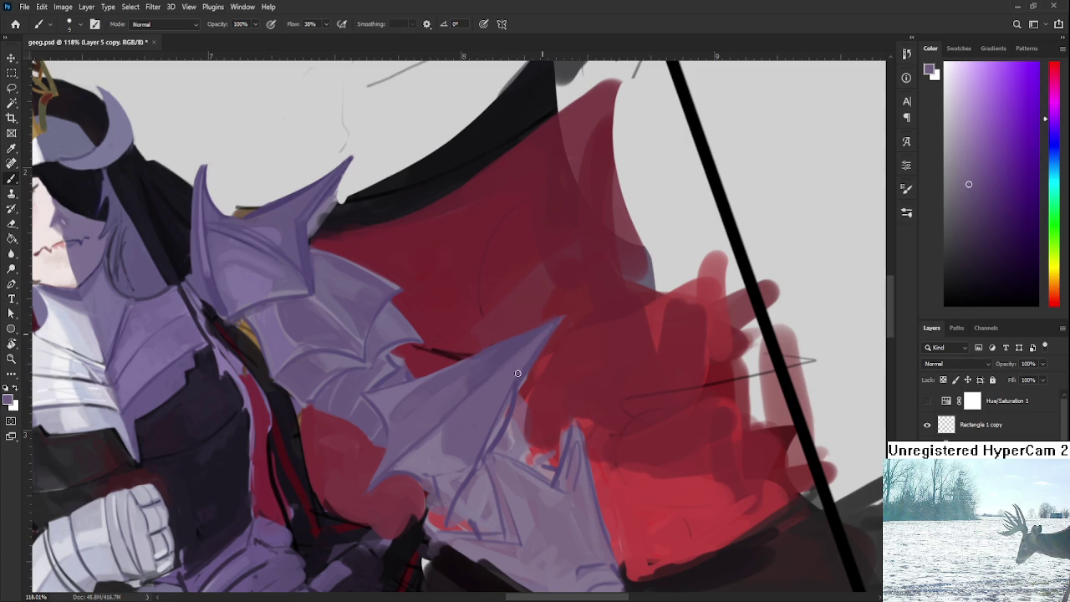
alt+click(528, 346)
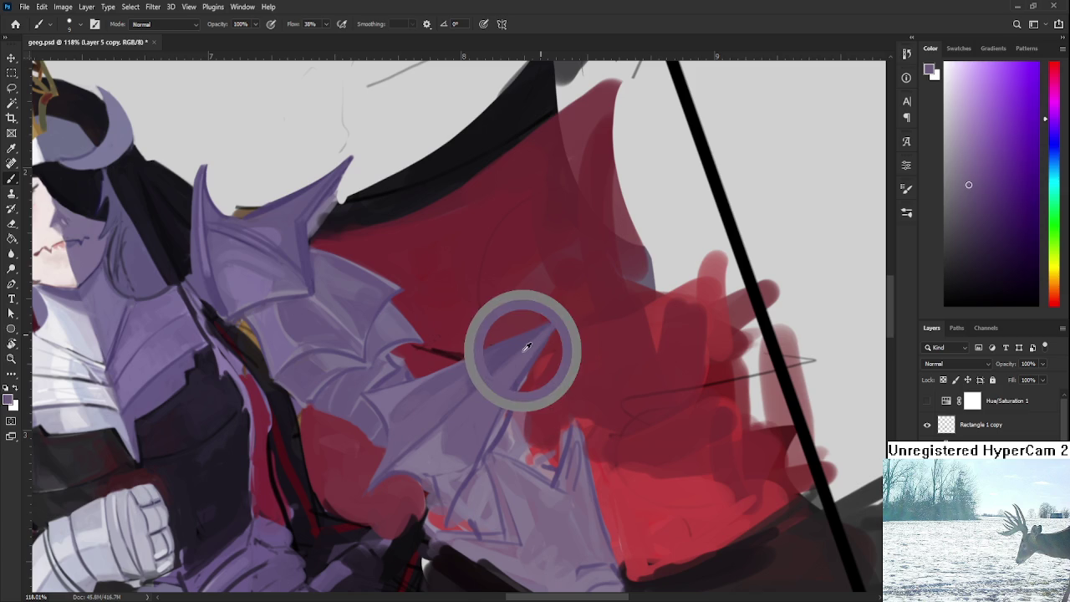
alt+click(536, 345)
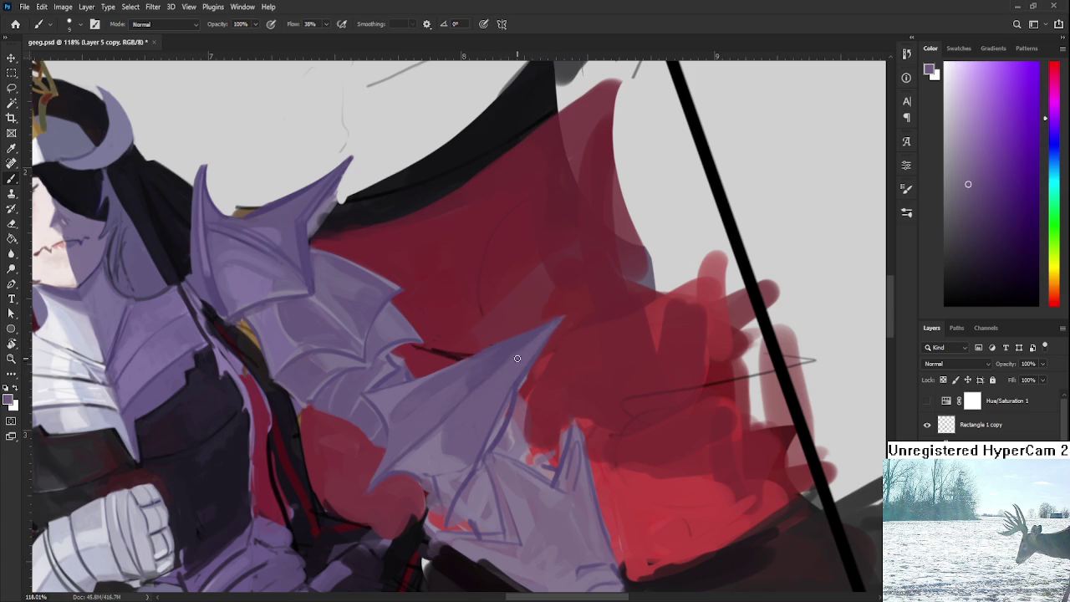
alt+click(501, 386)
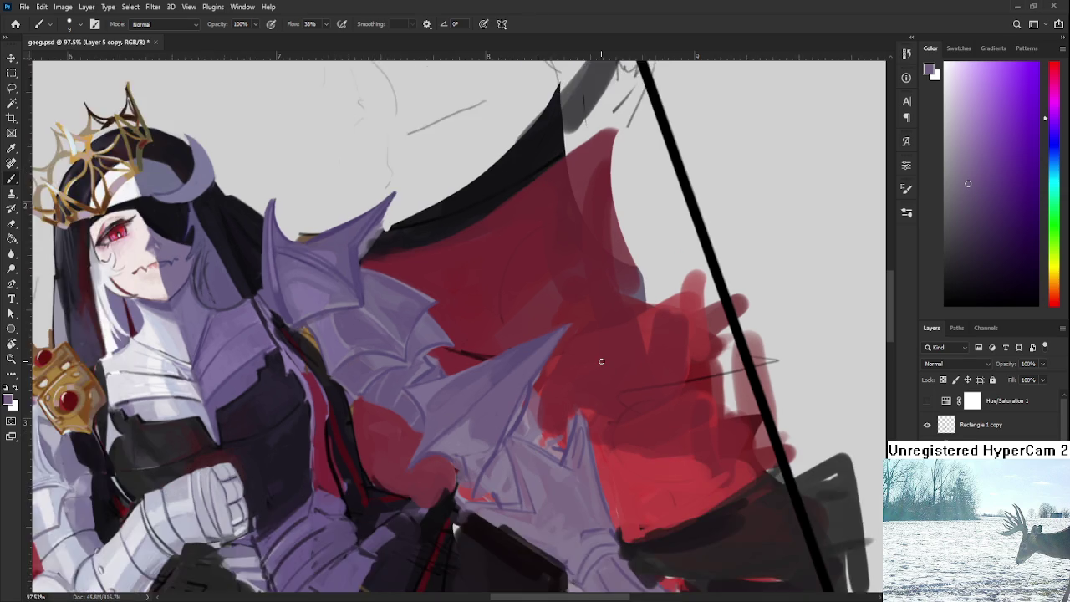
drag(578, 379, 601, 359)
Rotate the view and sample the cape's red and spike's purples, landing on a muted pink-purple
key(r)
mouse_move(487, 287)
mouse_down()
mouse_move(521, 360)
mouse_move(500, 363)
mouse_up()
key(b)
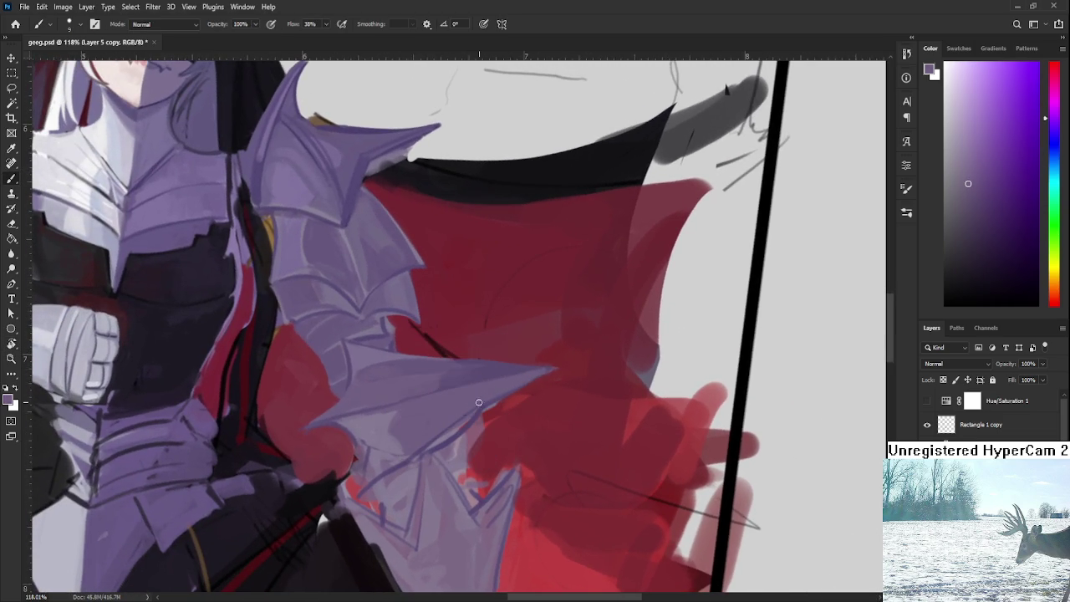
alt+click(488, 408)
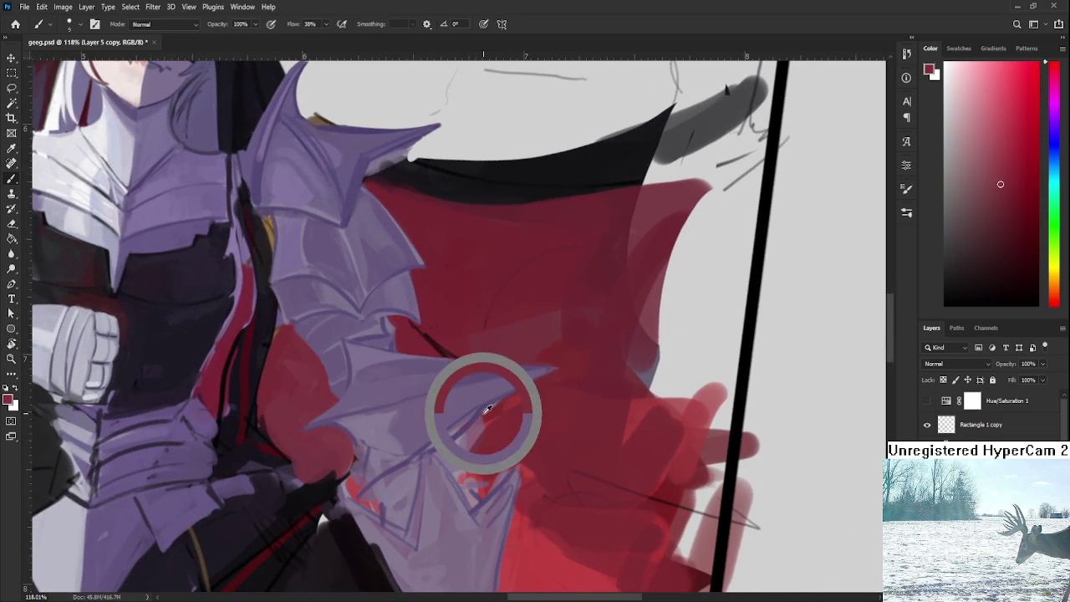
alt+click(475, 420)
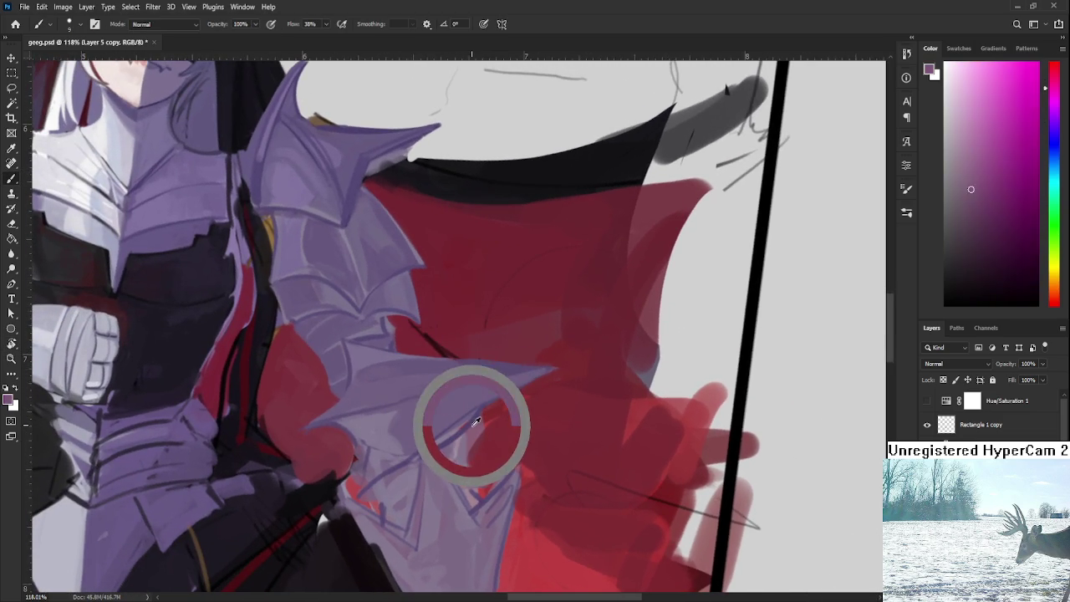
alt+click(456, 431)
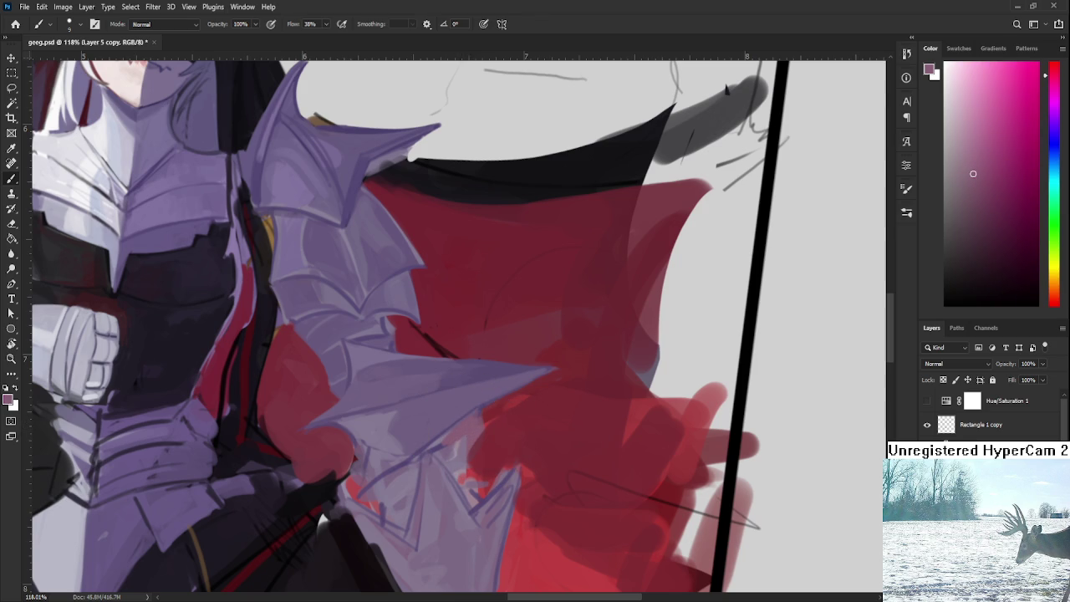